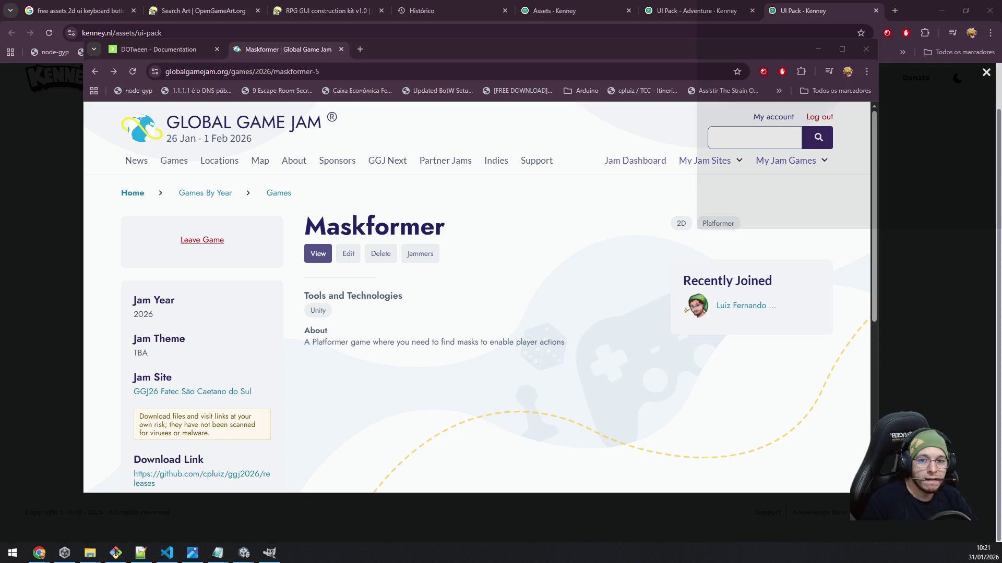
- Select the game page's web address in the browser
click(350, 73)
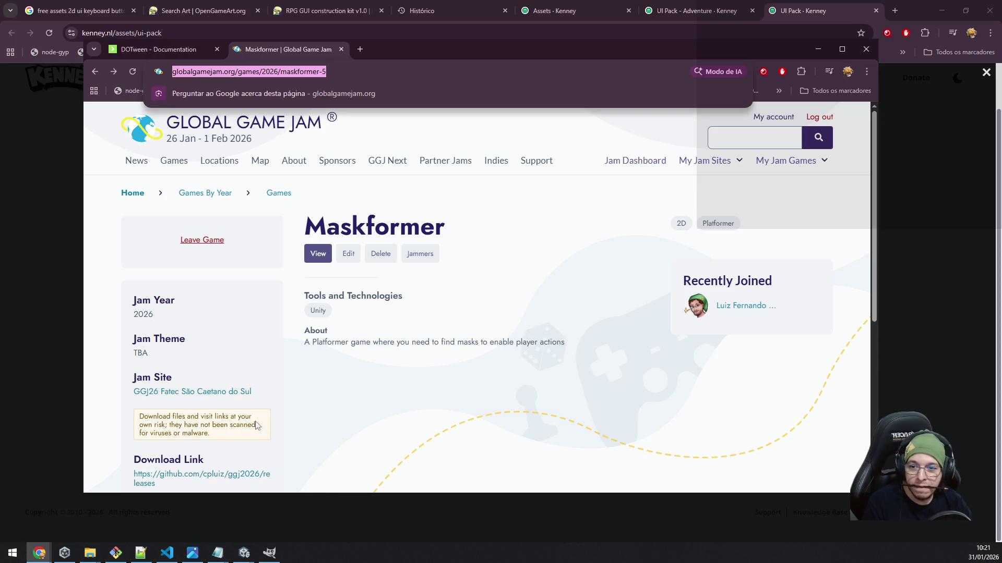
scroll(258, 425, down, 3)
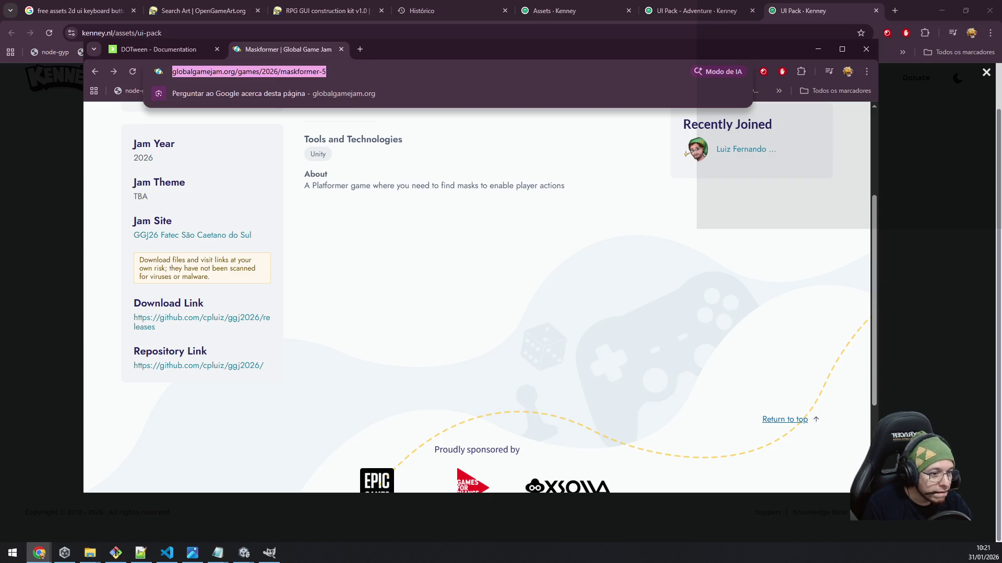
key(alt+Tab)
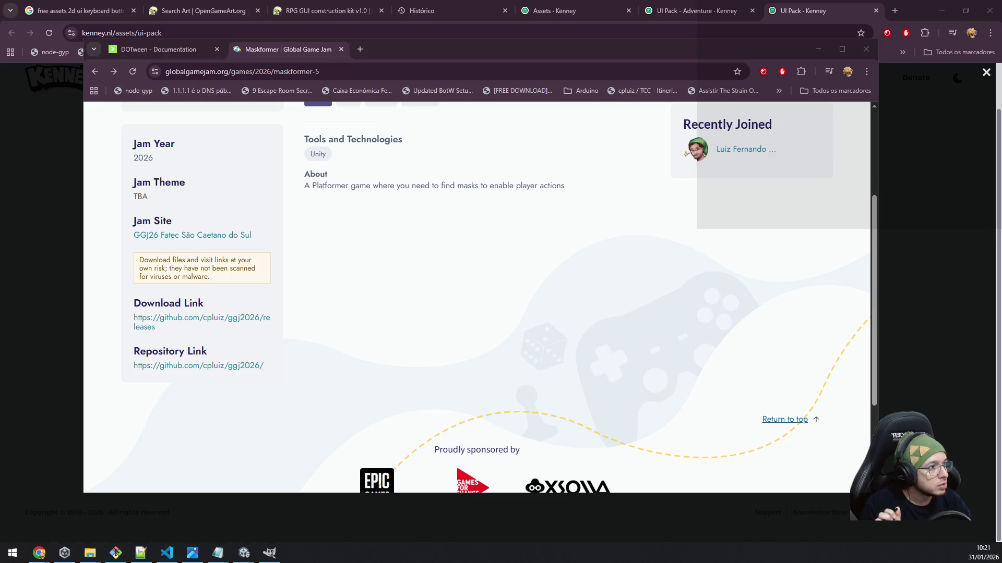
click(242, 71)
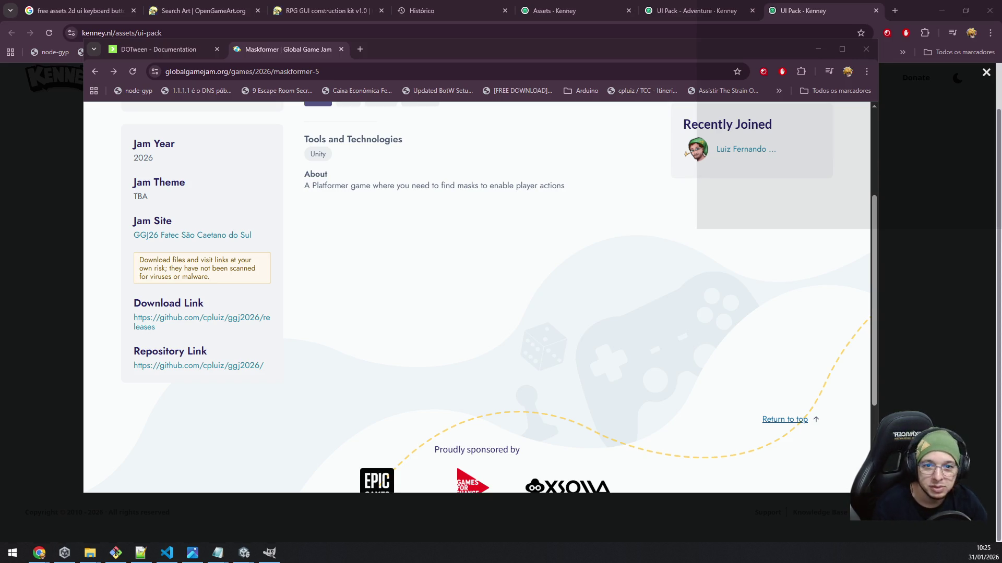
- Scroll the Maskformer page to the top, bring up the Kenney page, then show the Unity windows
click(390, 265)
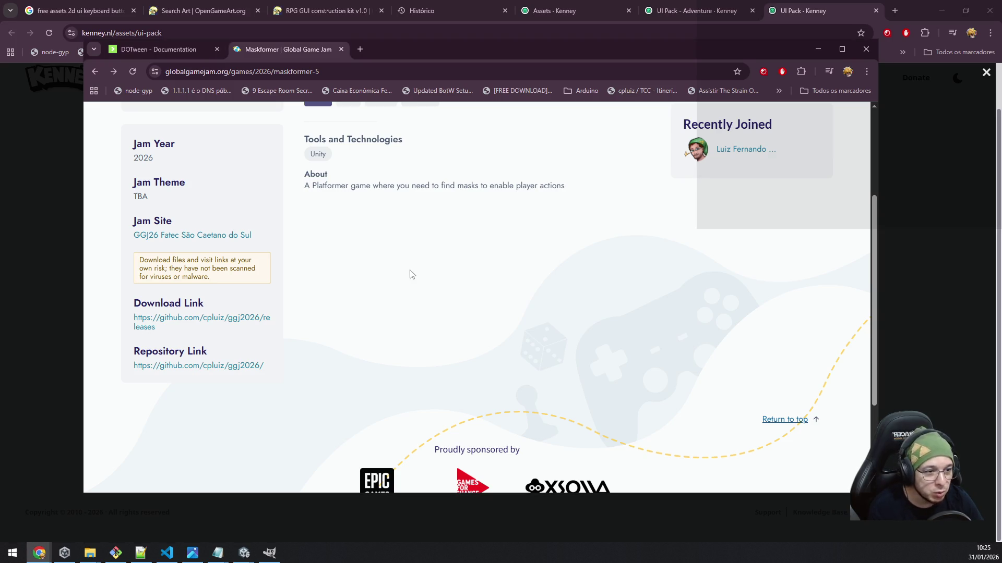
scroll(410, 282, up, 3)
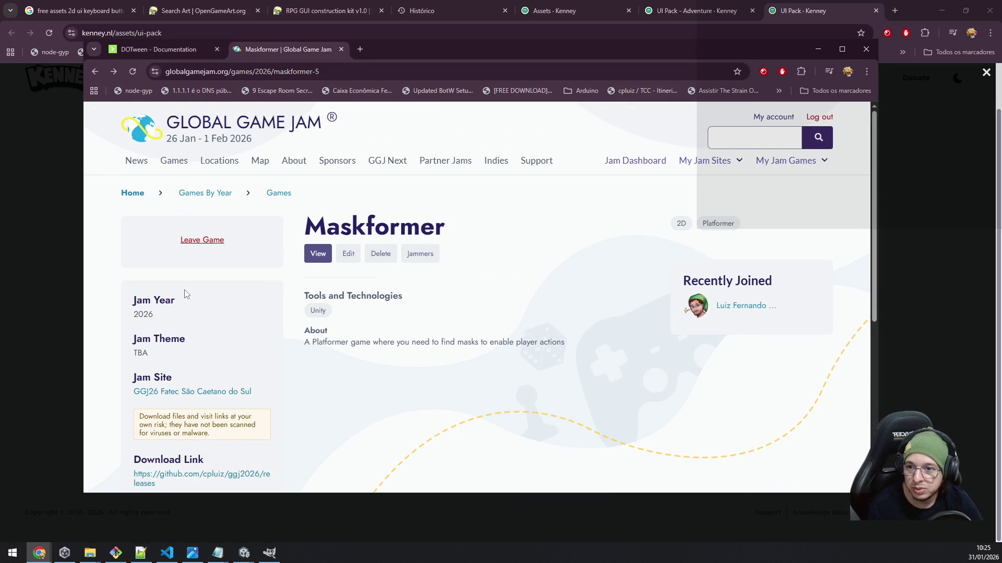
click(3, 251)
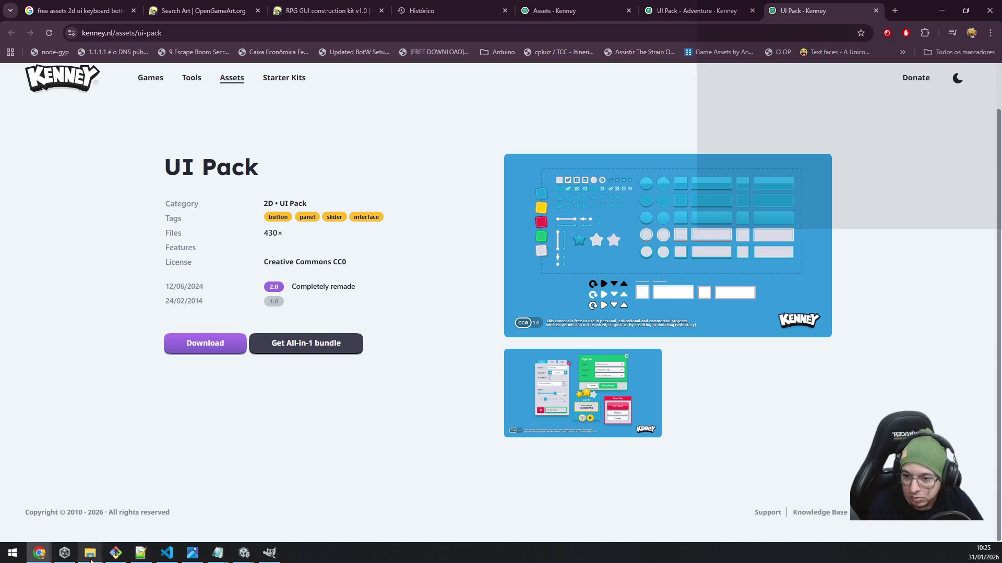
click(244, 554)
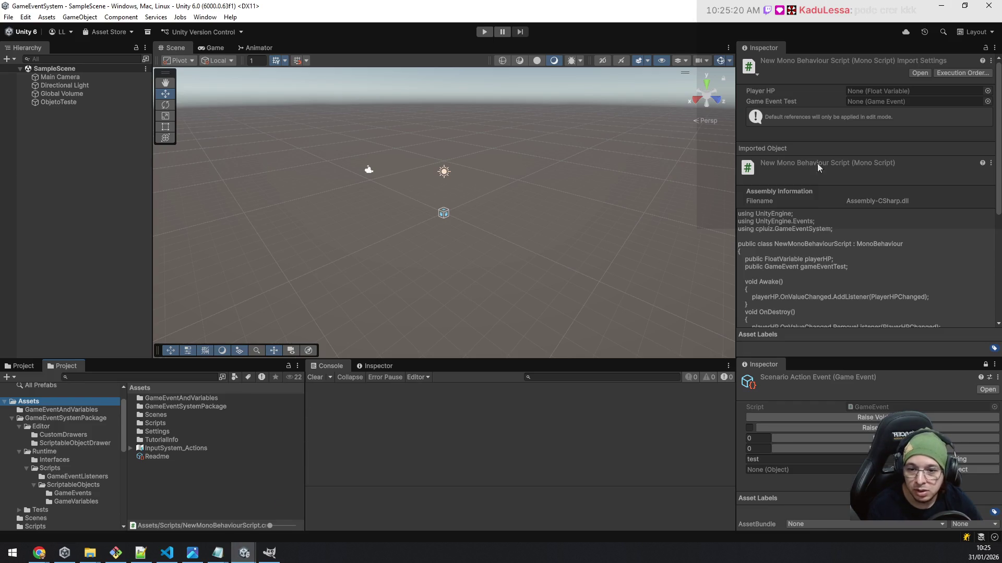
- Switch to the GGJ26Mask project editor and inspect the ExitDoor object
mouse_move(244, 553)
click(198, 517)
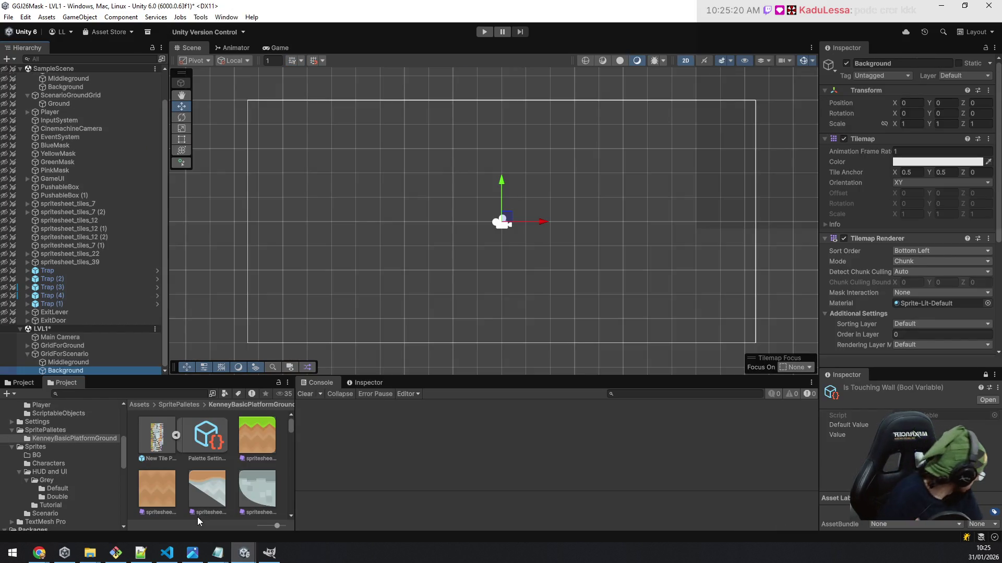
scroll(108, 230, up, 3)
scroll(108, 231, down, 3)
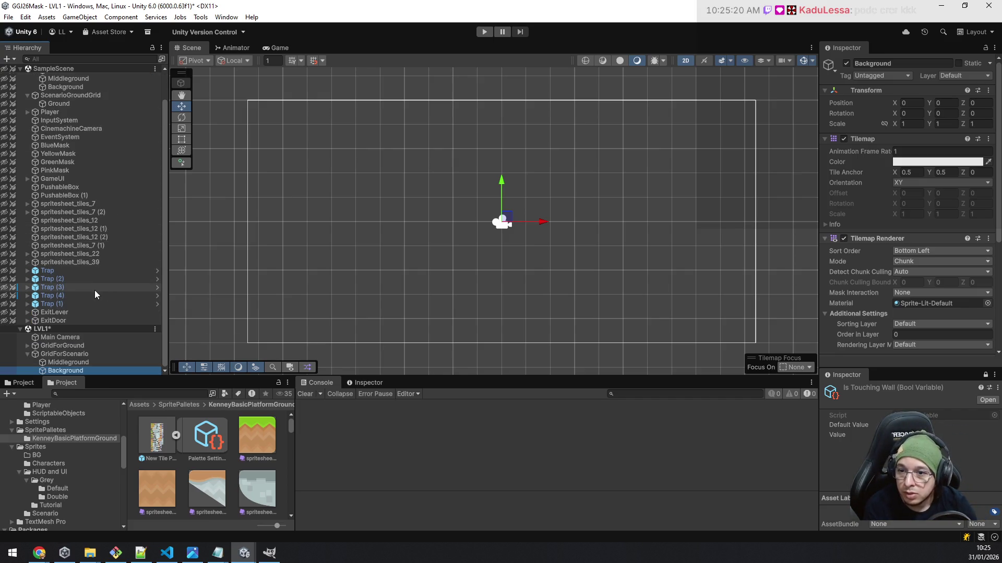
click(69, 320)
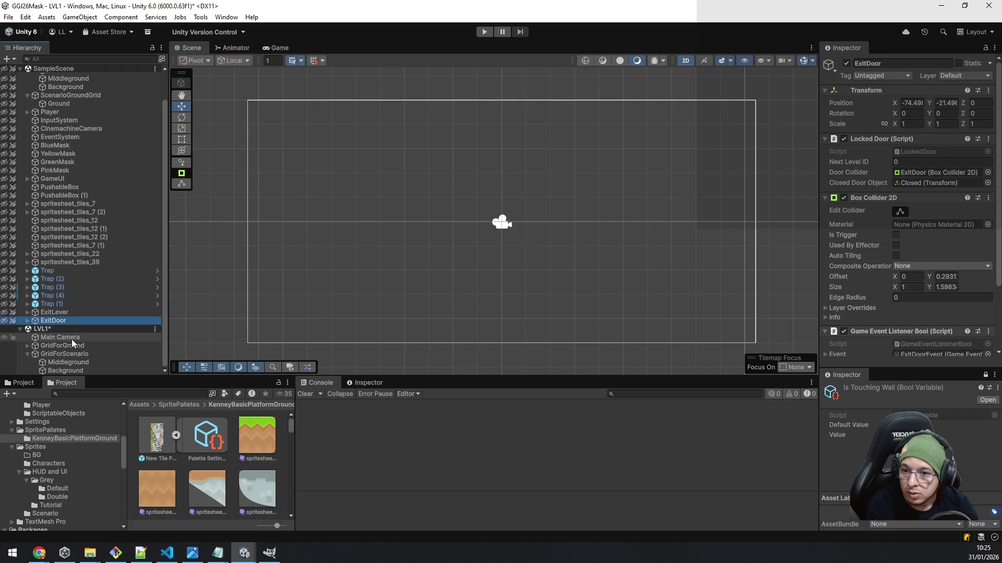
- Select LVL1's Ground tilemap under GridForGround, ready for tile painting
scroll(412, 216, down, 1)
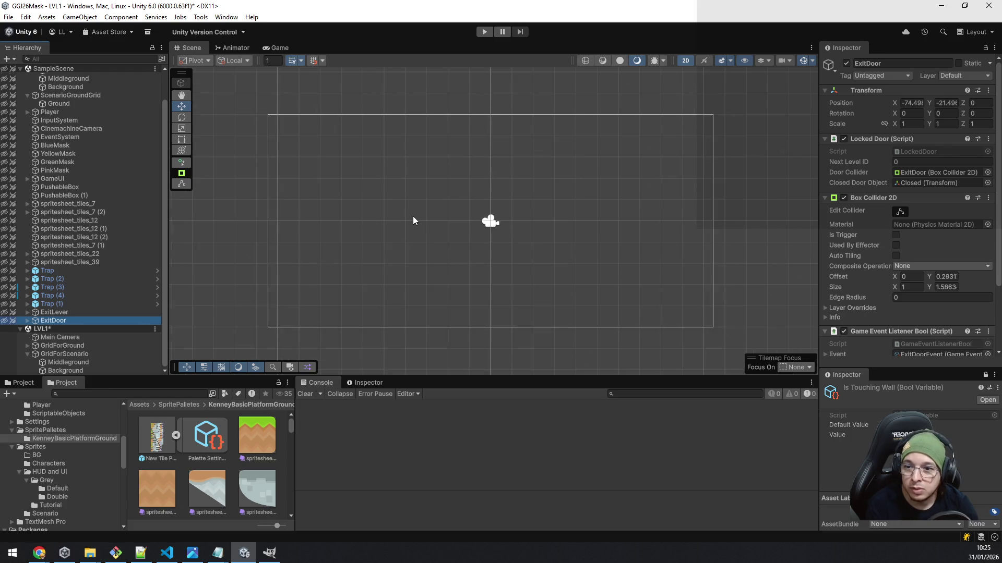
click(27, 346)
click(69, 353)
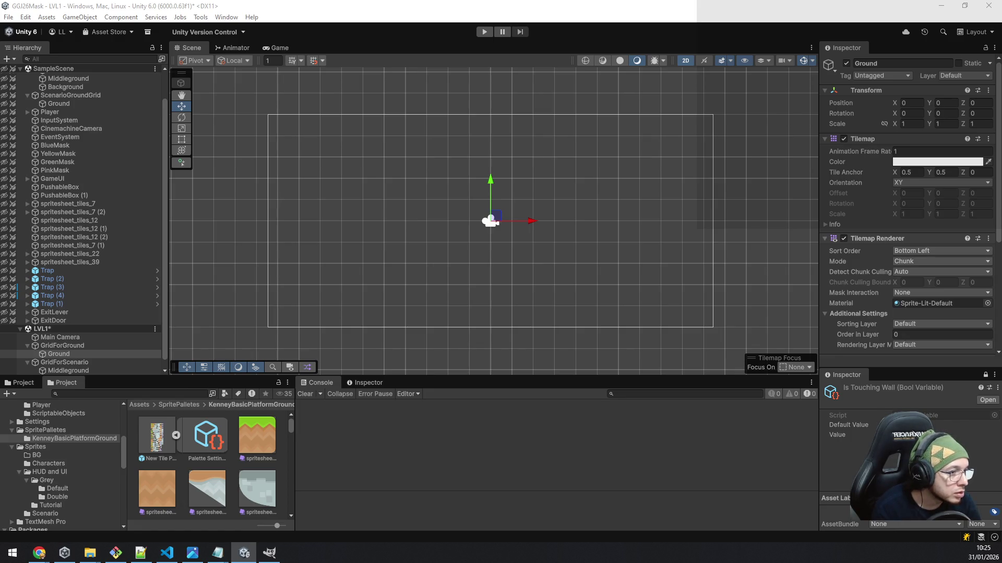
key(q)
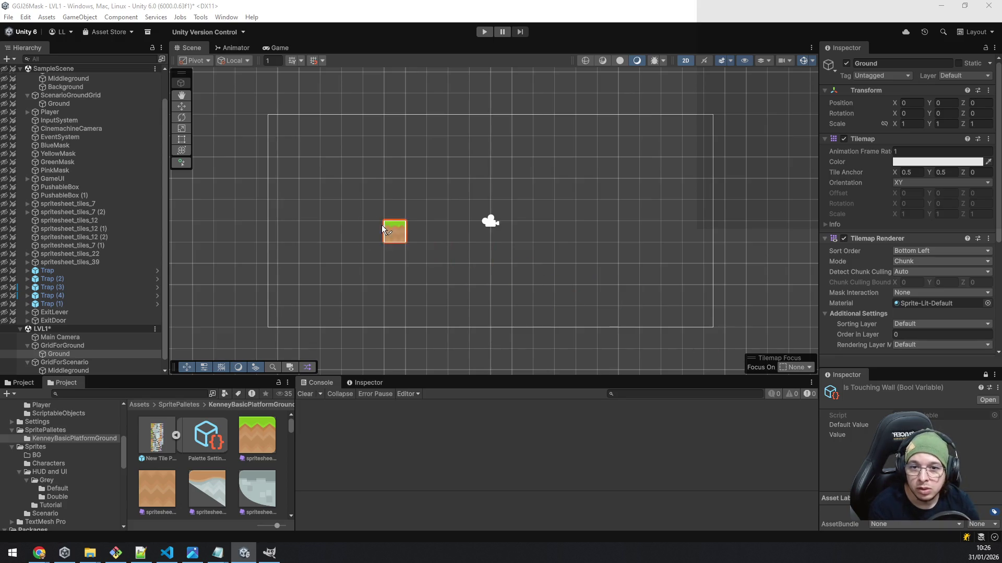
- Paint a grass ground row on the Ground tilemap and erase the stray tile to its right
click(309, 209)
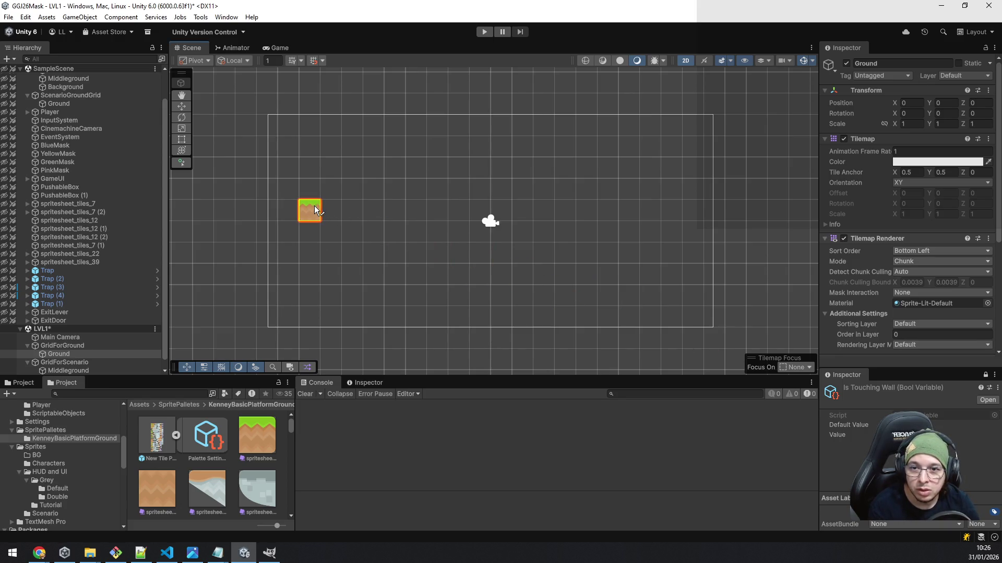
drag(348, 204, 435, 208)
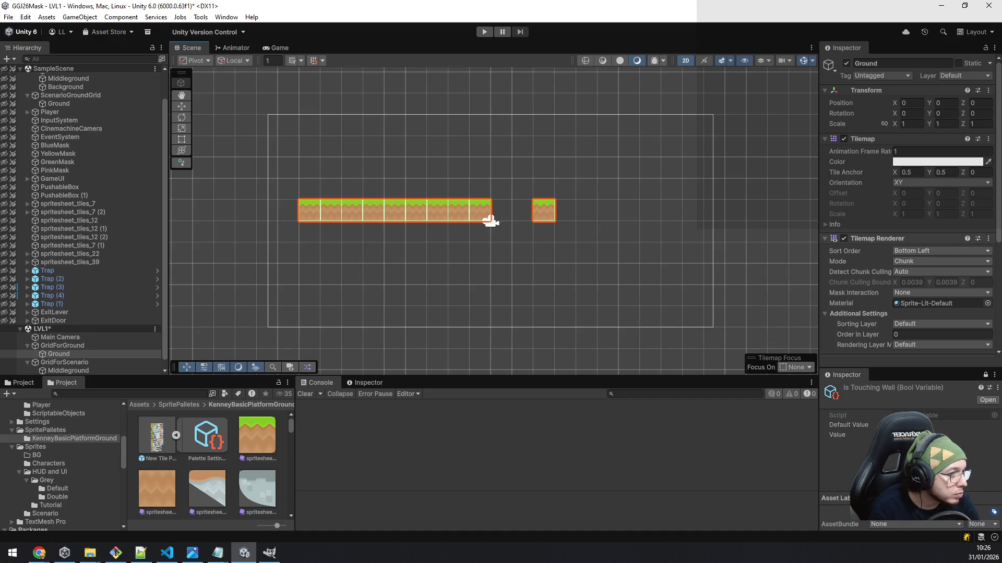
click(544, 210)
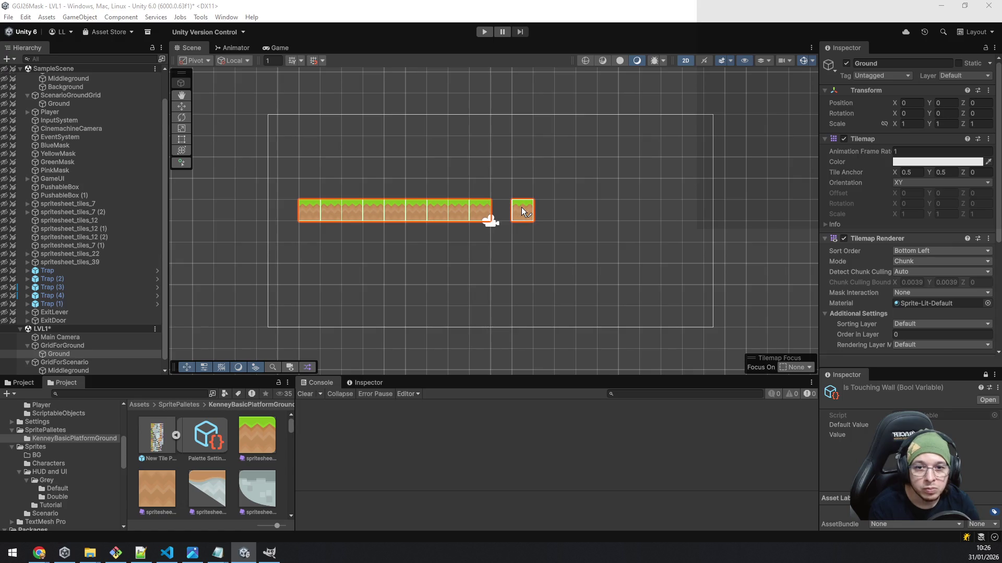
scroll(506, 206, up, 5)
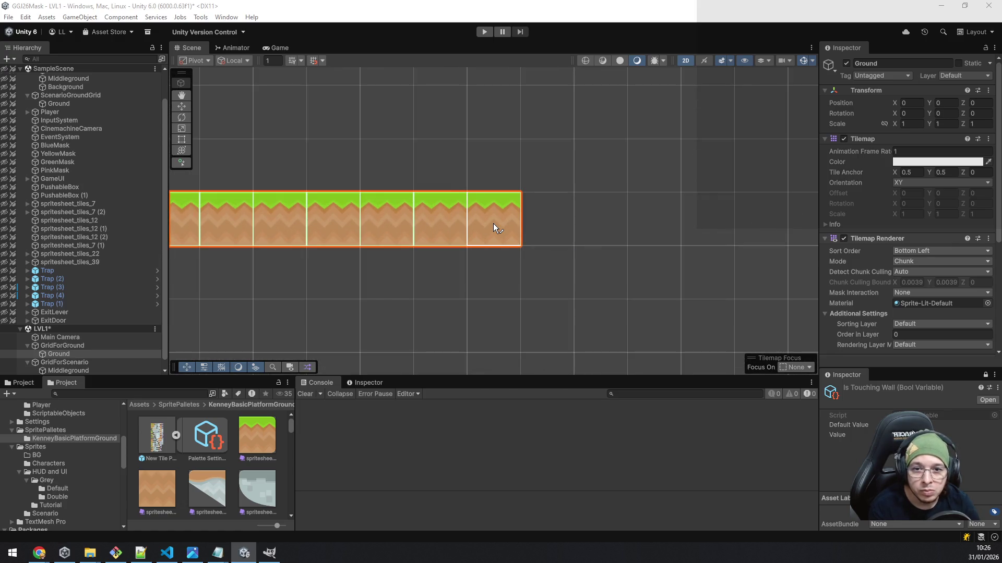
scroll(533, 219, down, 5)
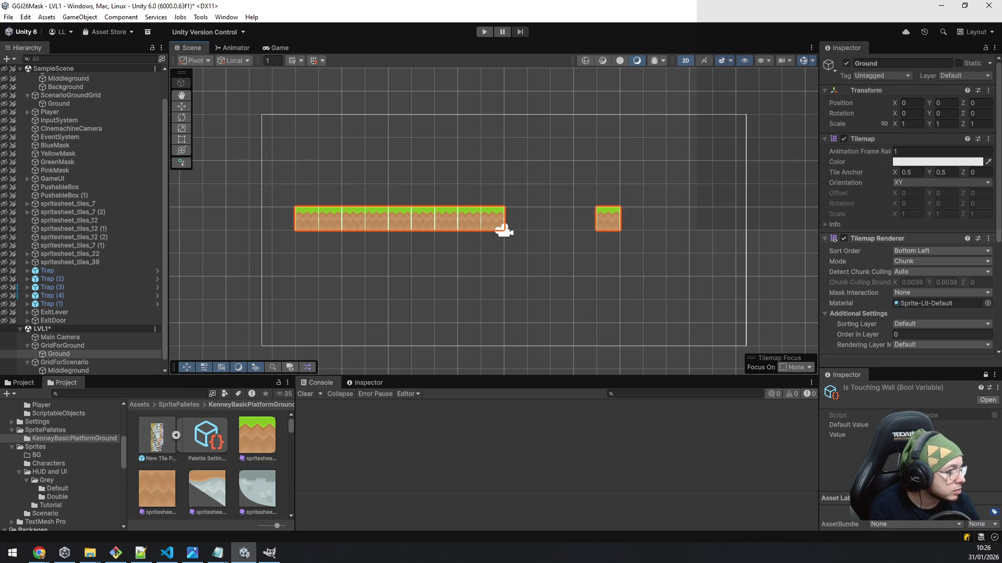
- Paint a second grass platform to the right, leaving a gap, then select PinkMask
mouse_move(632, 218)
mouse_down()
mouse_move(722, 215)
mouse_move(693, 240)
mouse_move(563, 244)
mouse_move(604, 242)
mouse_up()
scroll(720, 212, down, 3)
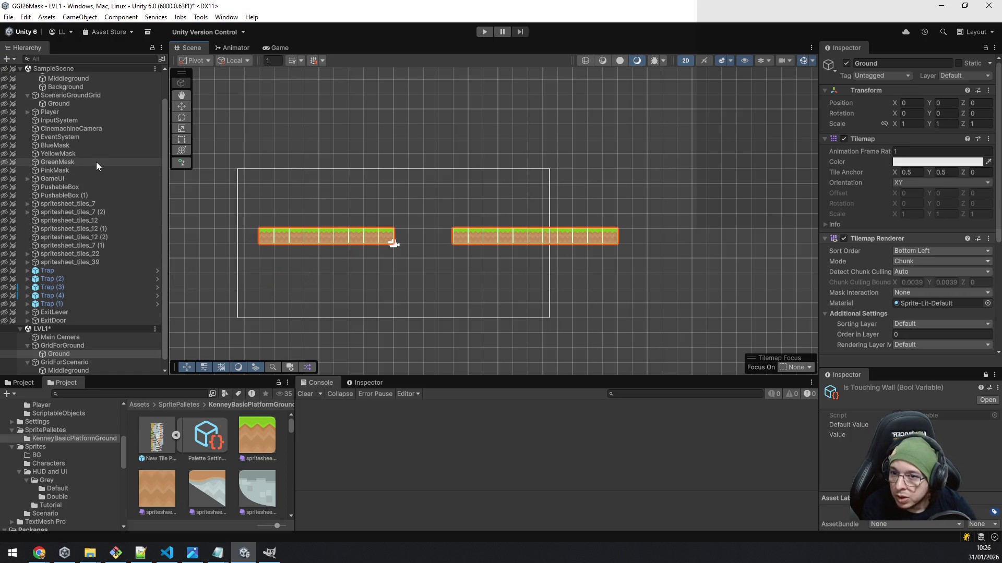
click(67, 170)
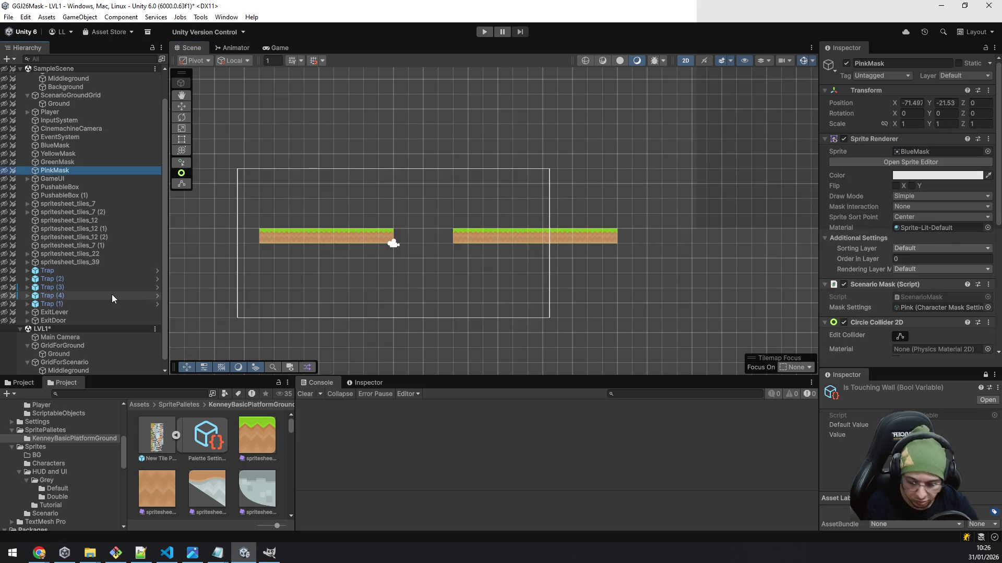
- Create an empty object named MasksContainer under Main Camera and move it to the LVL1 root
scroll(104, 307, down, 1)
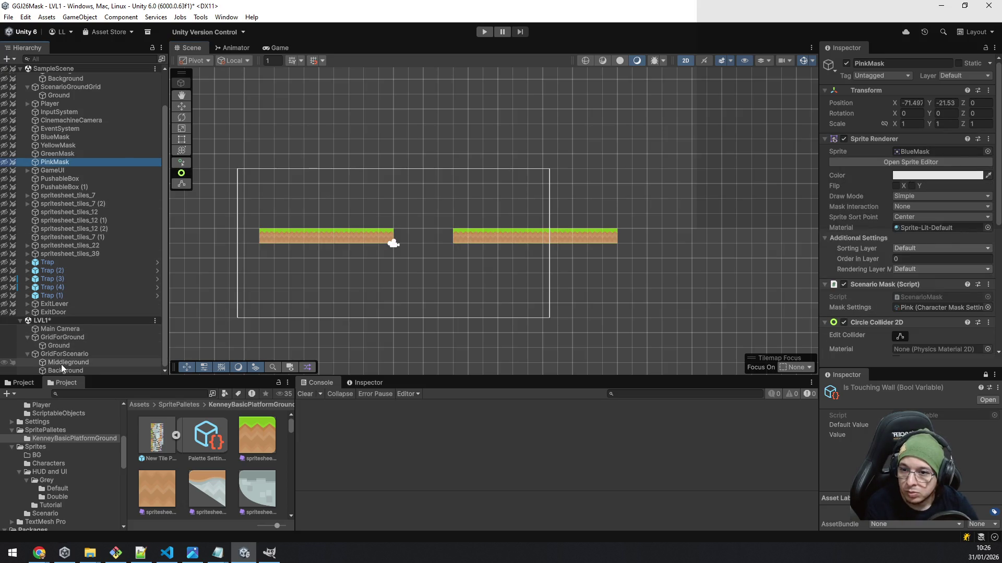
click(27, 354)
click(27, 353)
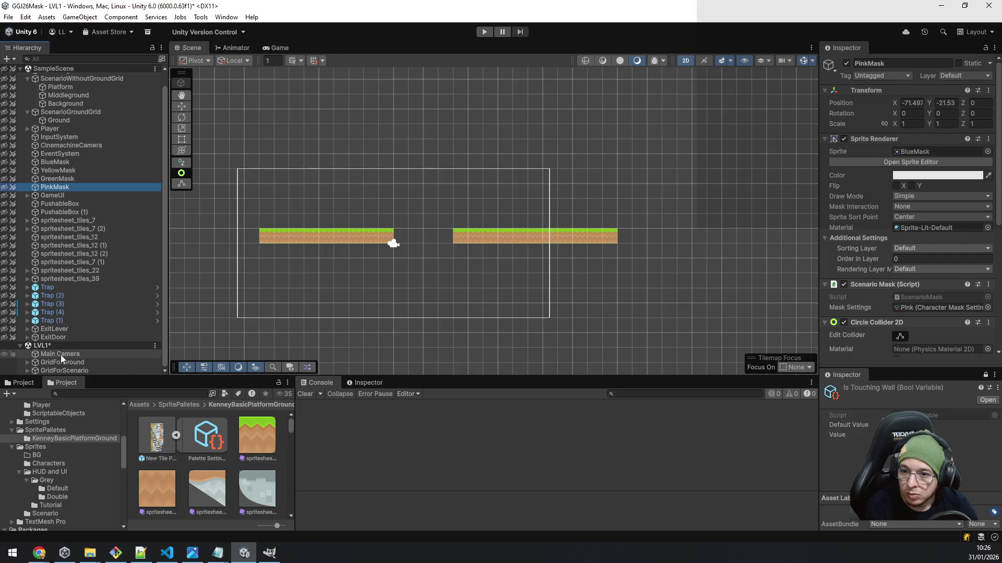
right_click(60, 355)
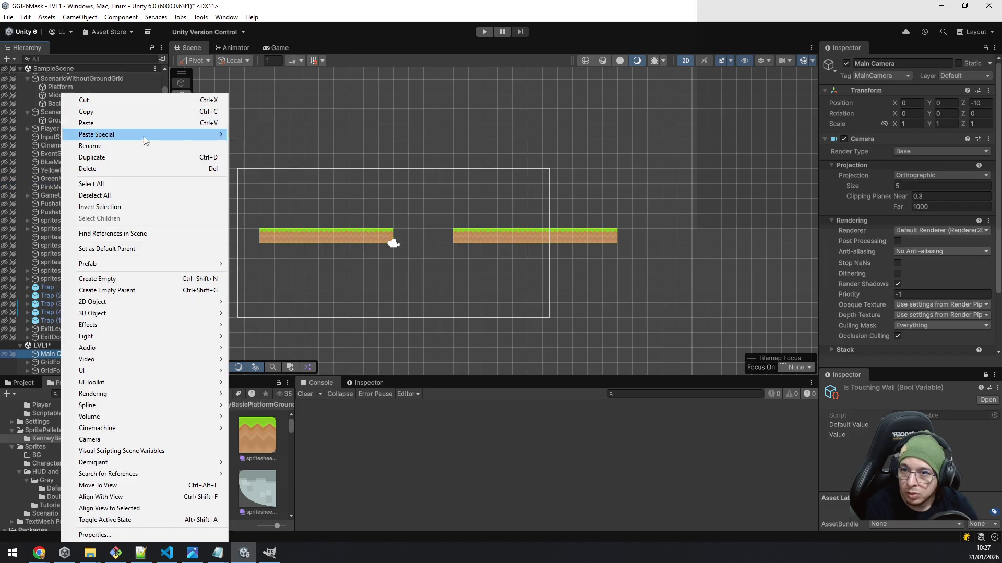
click(146, 278)
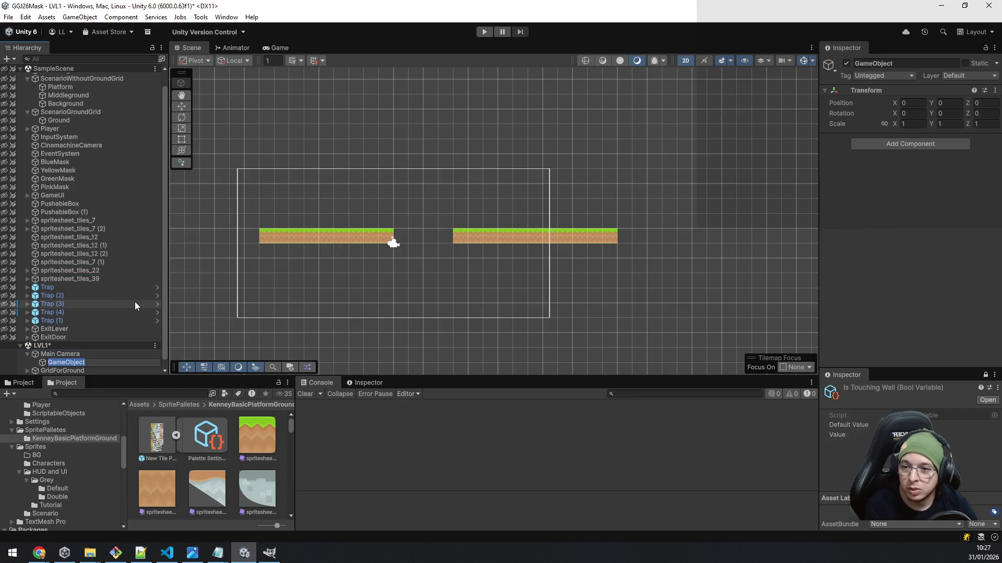
text(Mask)
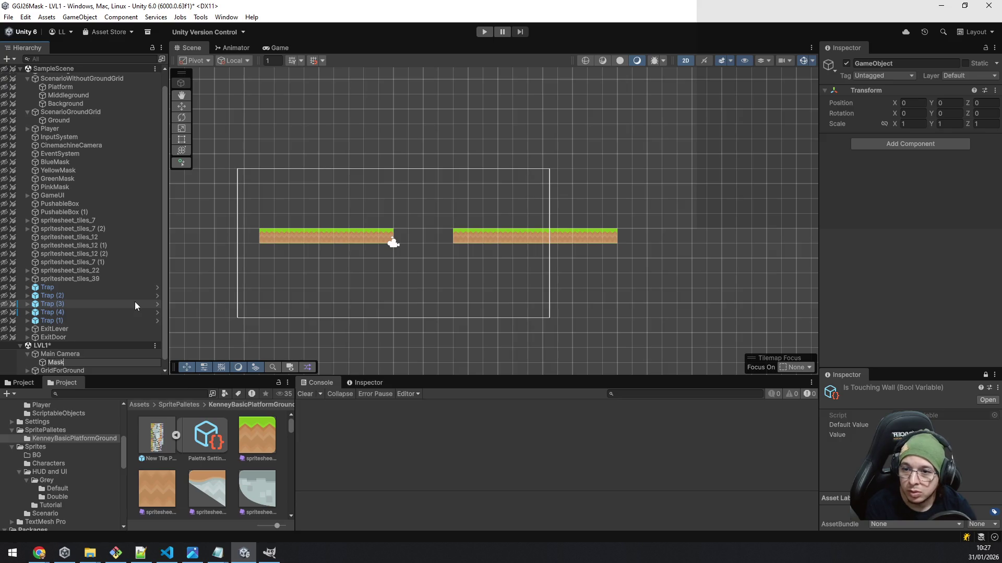
text(sContainer)
key(Return)
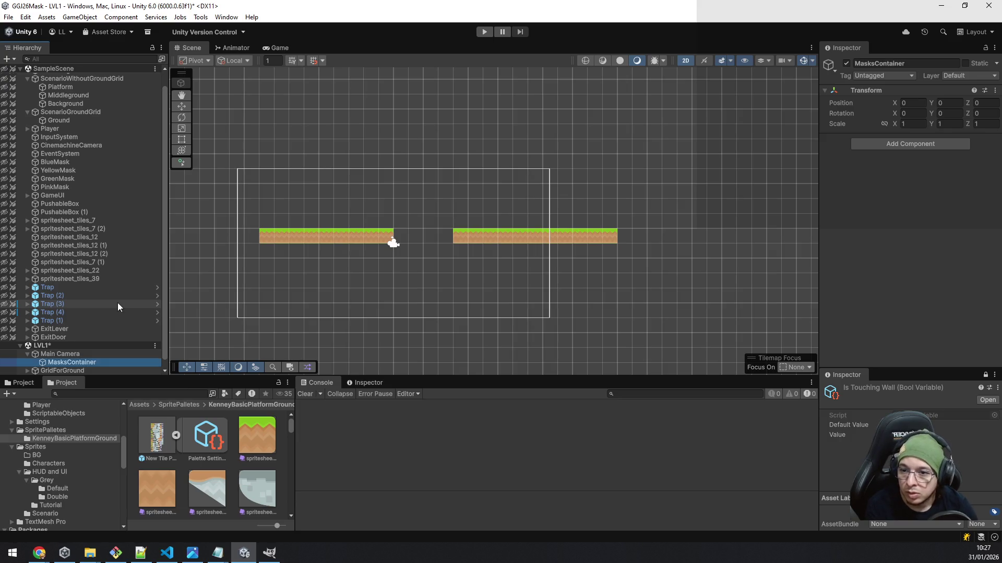
mouse_move(63, 359)
mouse_down()
mouse_move(73, 417)
mouse_move(77, 371)
mouse_up()
- Set MasksContainer's Z position to 0
click(86, 363)
click(87, 370)
click(985, 102)
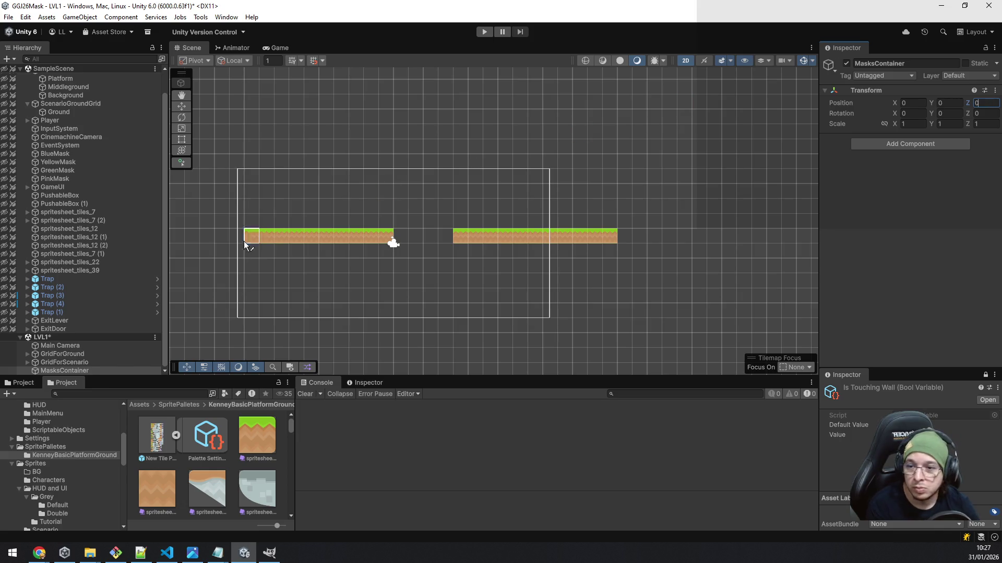
- Parent PinkMask under MasksContainer and zero its Transform position
click(79, 363)
scroll(79, 368, down, 1)
click(79, 371)
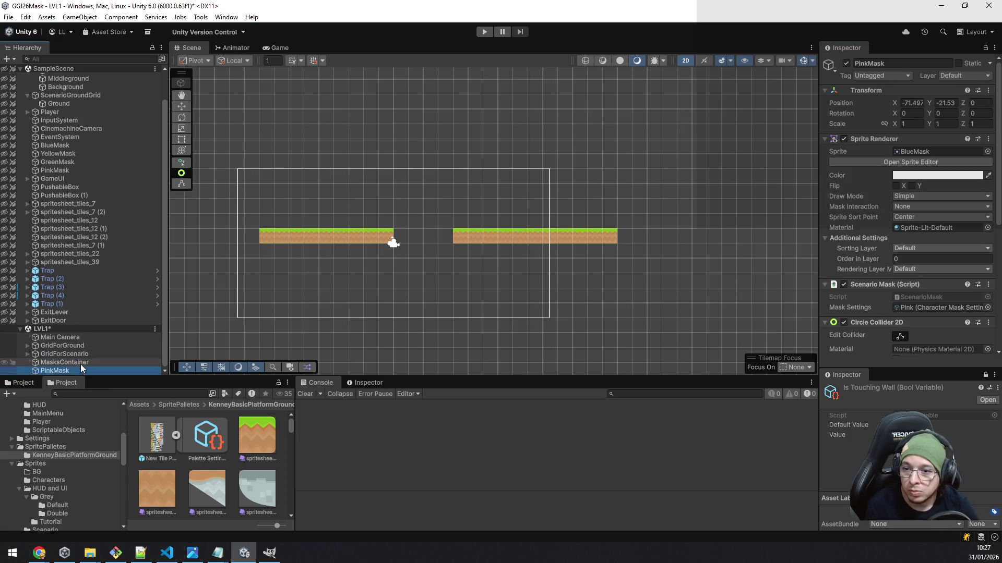
drag(58, 372, 63, 362)
scroll(599, 182, down, 1)
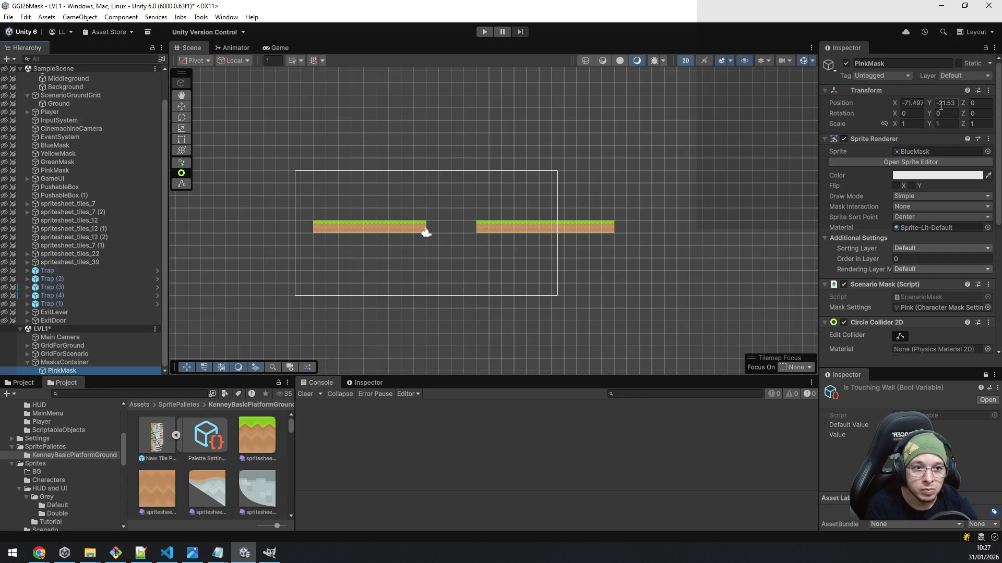
click(921, 105)
text(0)
key(Tab)
text(0)
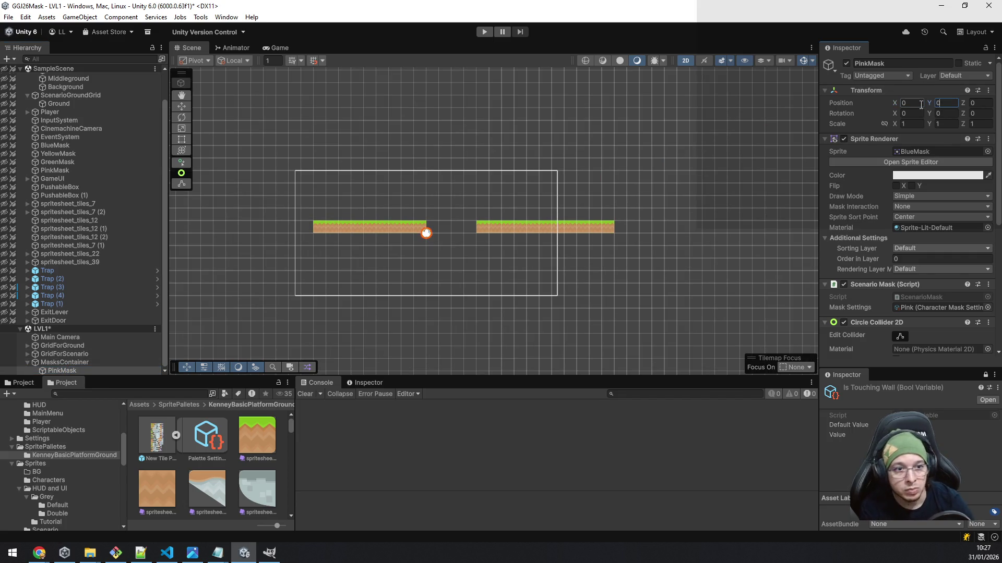
- Move PinkMask onto the right platform's end at X 14.41, Y 1.53
scroll(485, 192, up, 3)
drag(387, 186, 201, 125)
click(181, 106)
drag(401, 256, 689, 225)
scroll(750, 257, down, 3)
drag(752, 252, 555, 289)
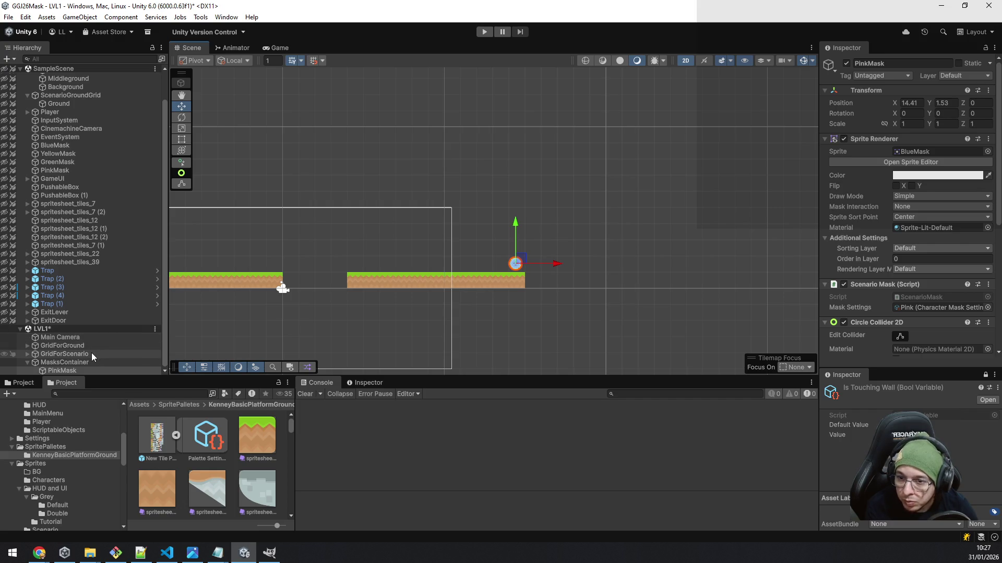
click(27, 354)
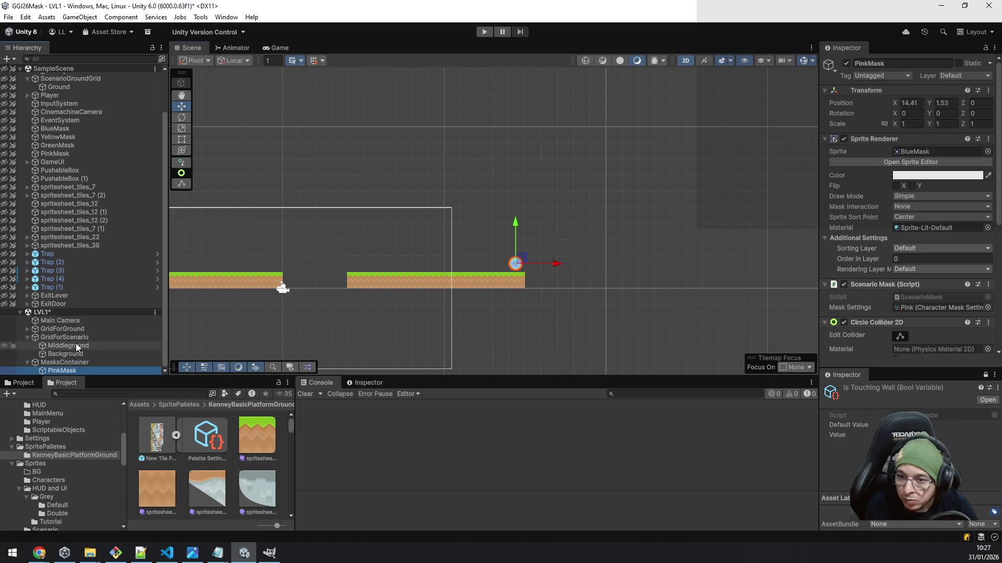
click(83, 345)
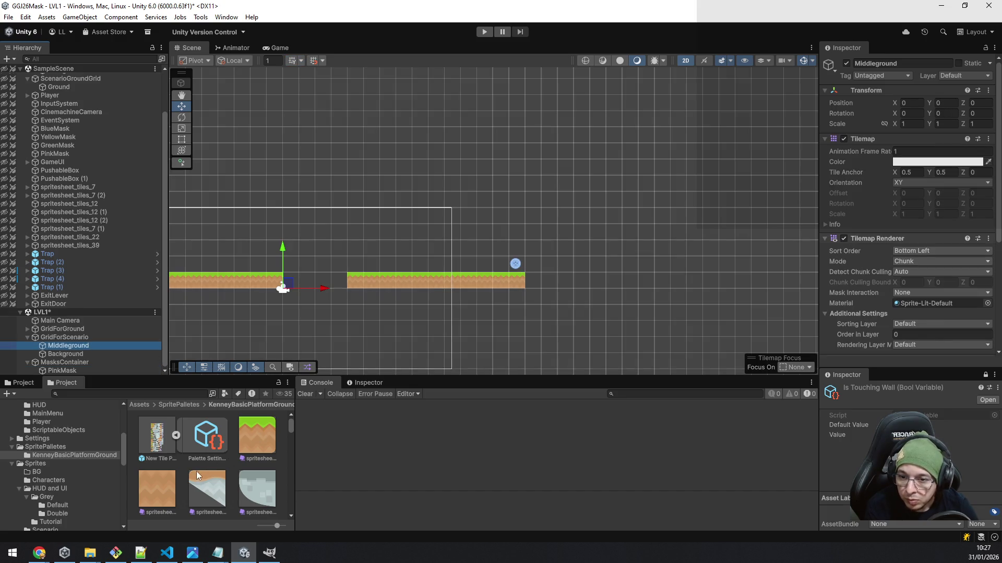
- Paint a dirt row, a large dirt block above the right platform, and a column down the right edge
key(b)
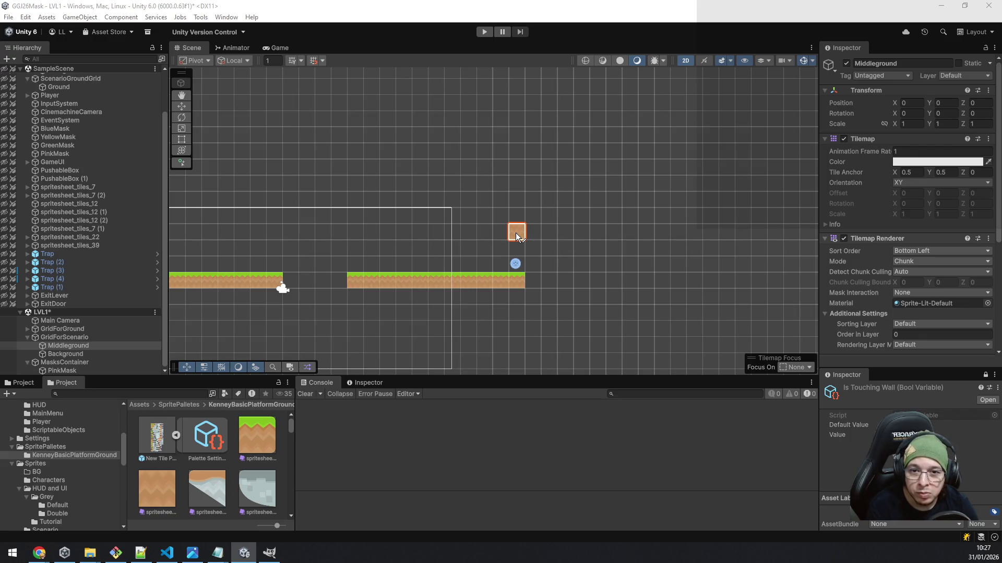
click(516, 236)
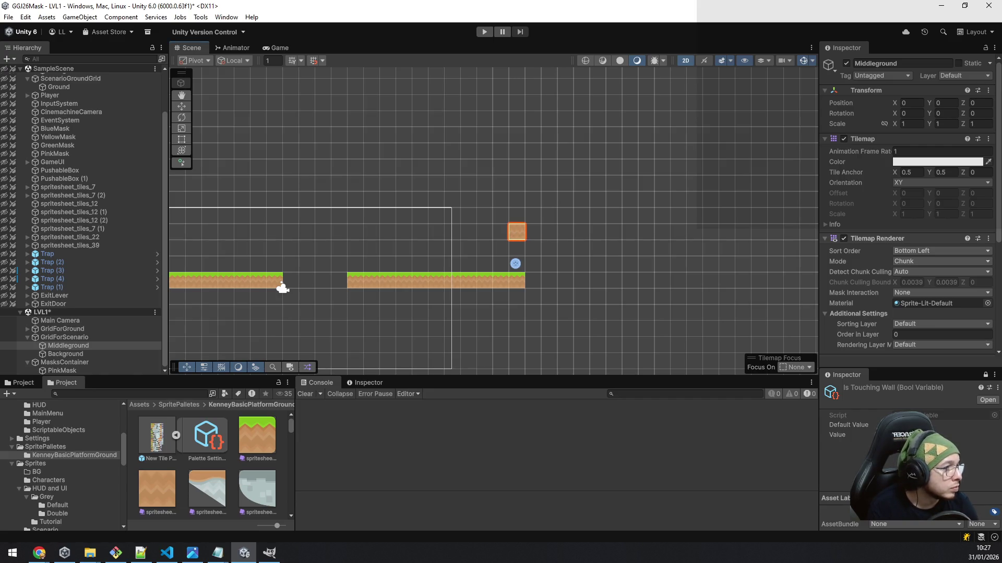
drag(414, 231, 516, 232)
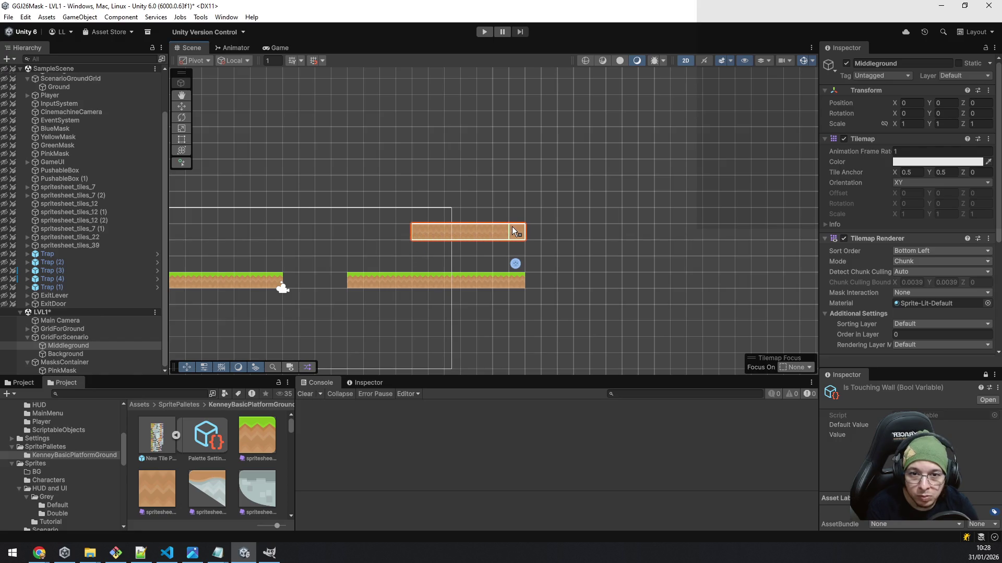
click(420, 249)
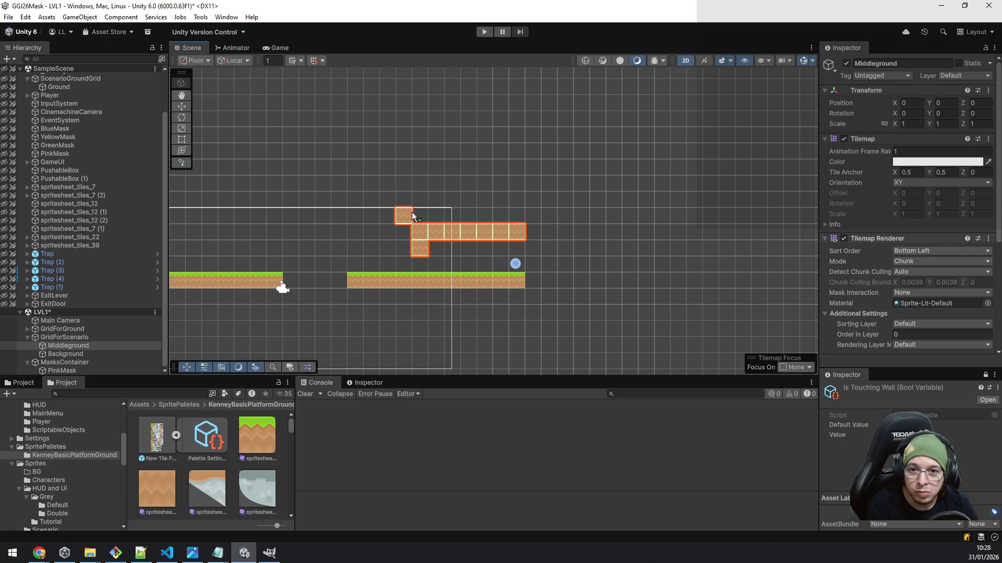
mouse_move(417, 212)
mouse_down()
mouse_move(515, 179)
mouse_move(518, 71)
mouse_up()
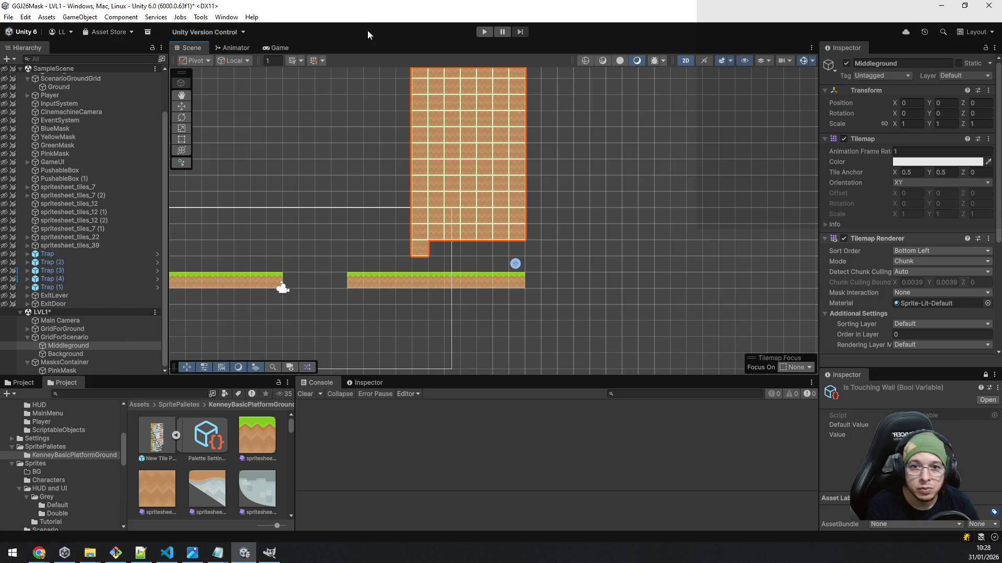
scroll(600, 219, down, 2)
mouse_move(552, 122)
mouse_down()
mouse_move(564, 254)
mouse_move(547, 326)
mouse_move(556, 346)
mouse_up()
key(f)
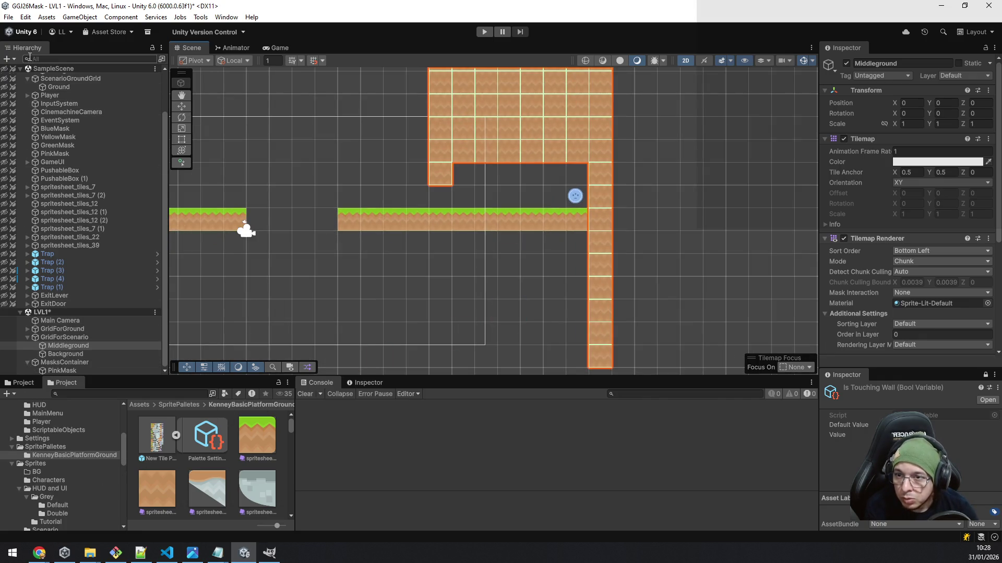
- Collapse the hierarchy, clear the selection, and create a new empty object in LVL1
click(19, 69)
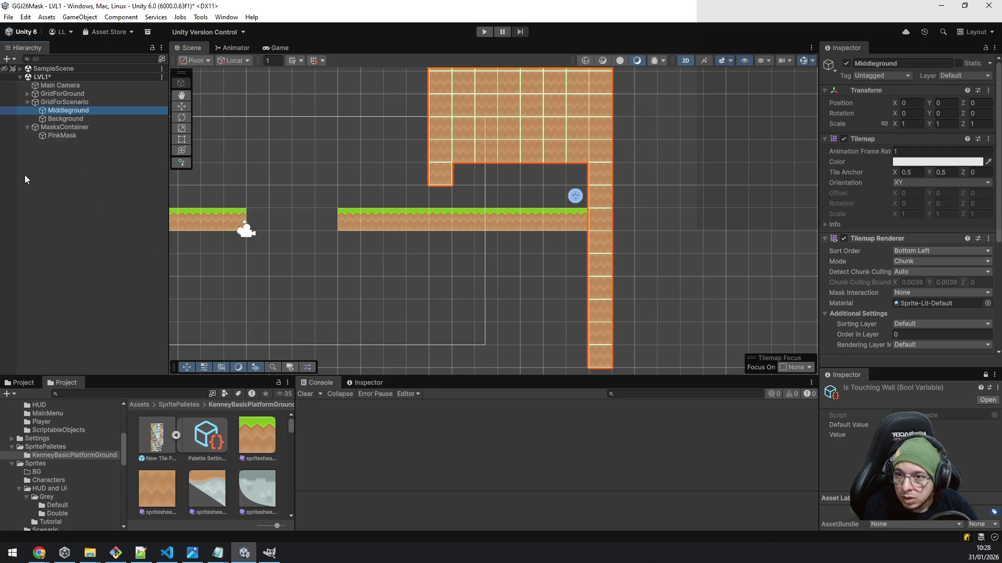
click(50, 164)
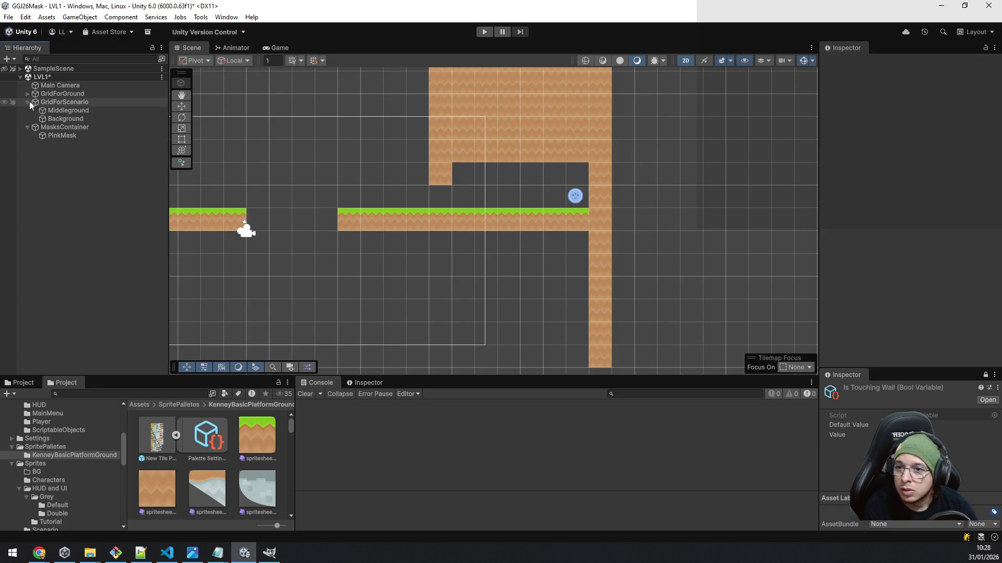
click(28, 128)
click(37, 127)
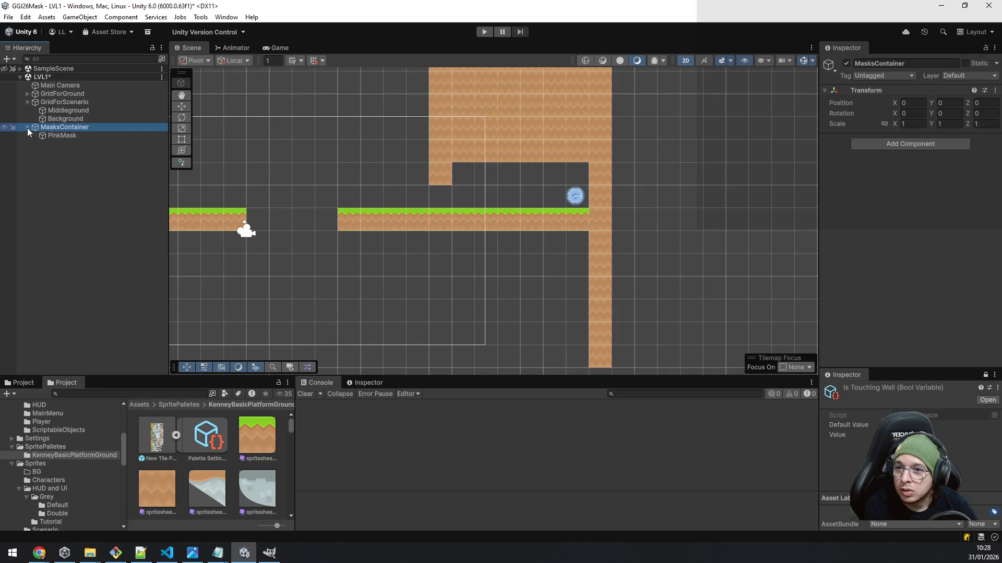
click(43, 149)
right_click(39, 146)
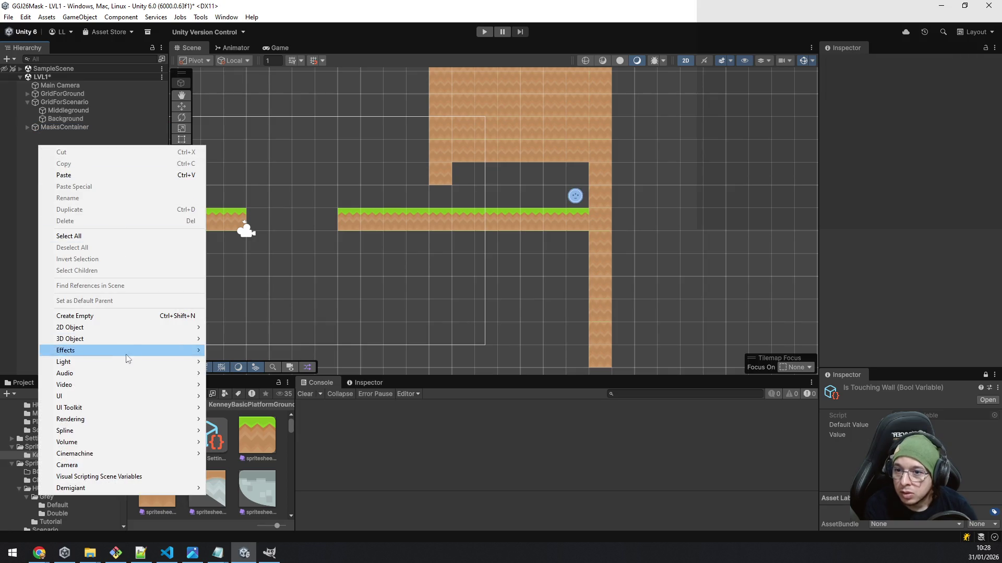
click(123, 316)
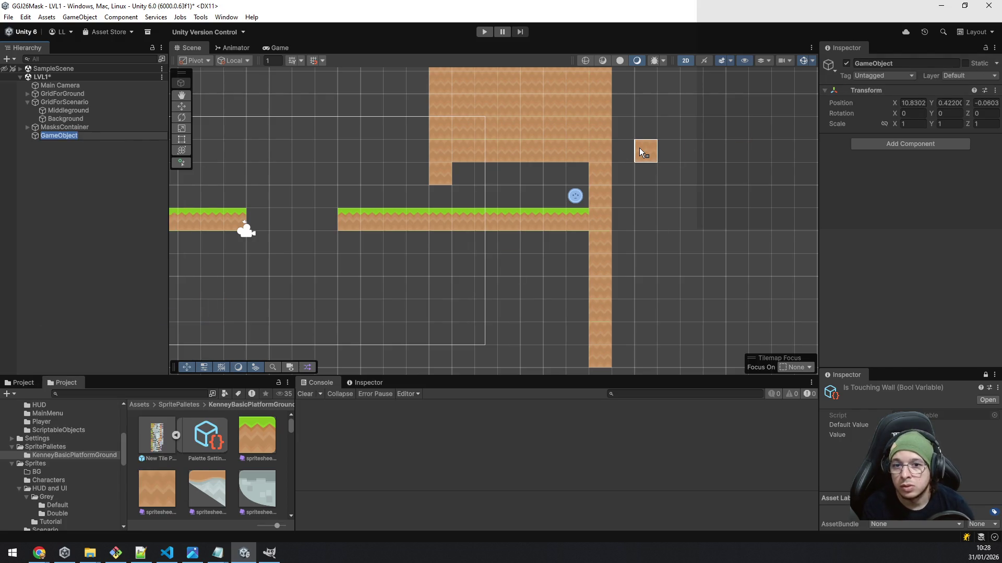
- Name the object DoorsAndLocksContainer and set its position to 0, 0, 0
text(L)
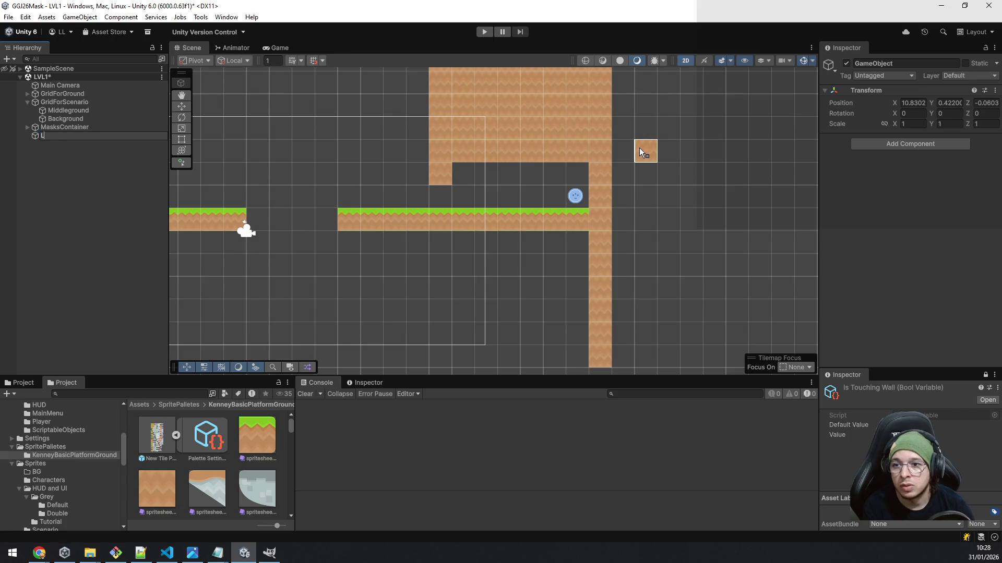
text(DoorsAnd)
text(LocksContainer)
key(Return)
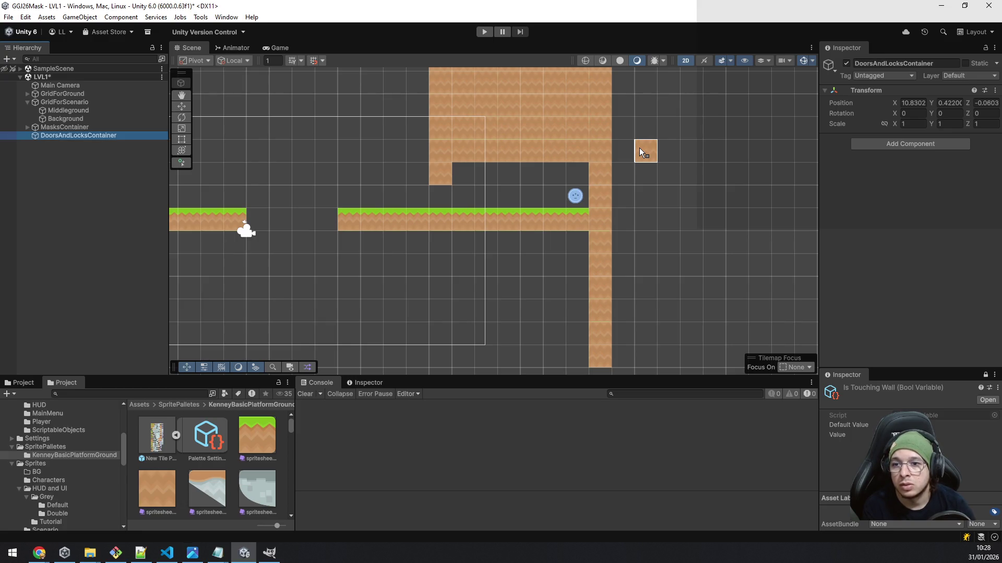
click(906, 104)
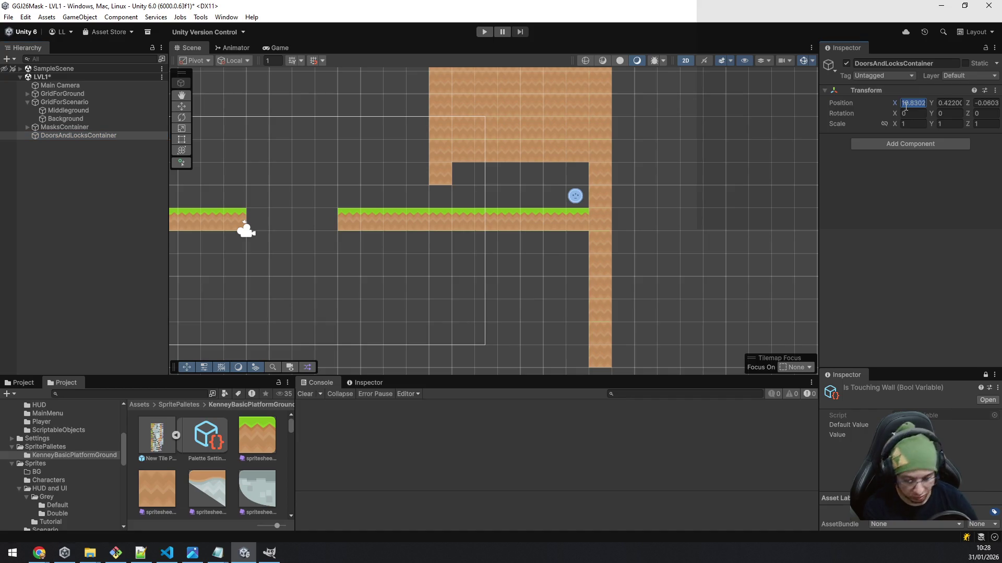
text(0)
key(Tab)
text(0)
key(Tab)
text(0)
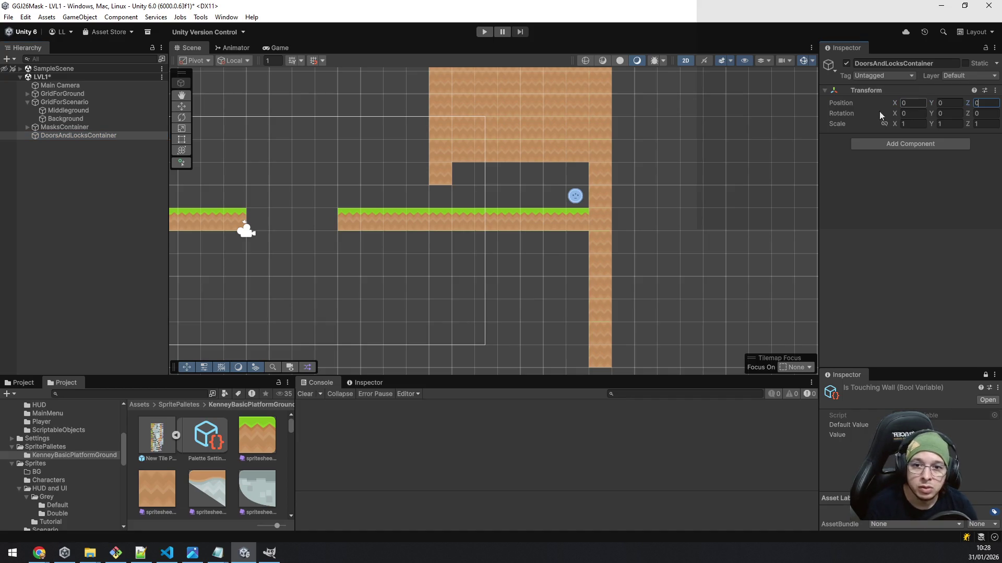
click(54, 127)
click(55, 136)
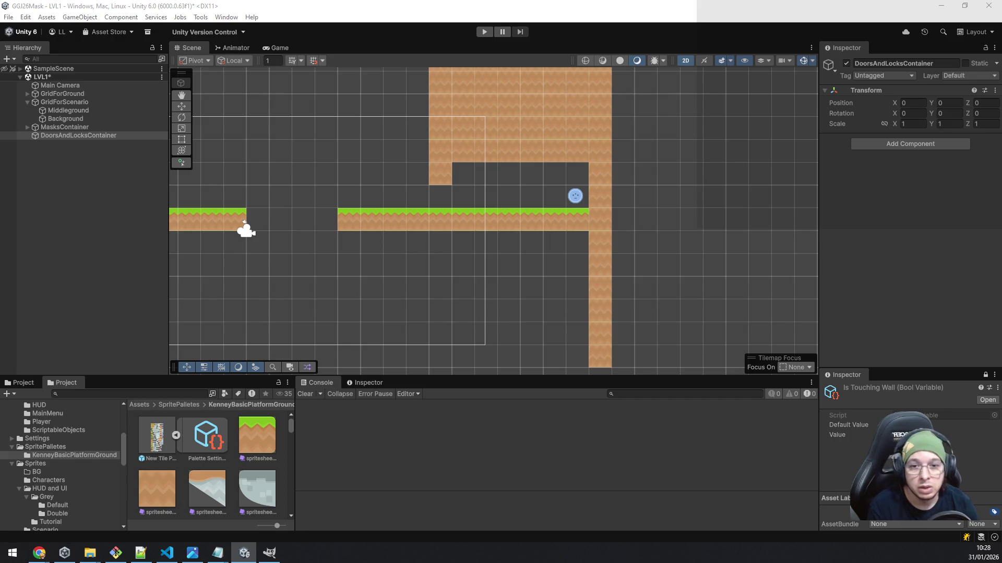
- Pick a single dirt tile and box-fill a dirt ceiling block above the left platform
scroll(508, 251, down, 2)
scroll(490, 270, up, 1)
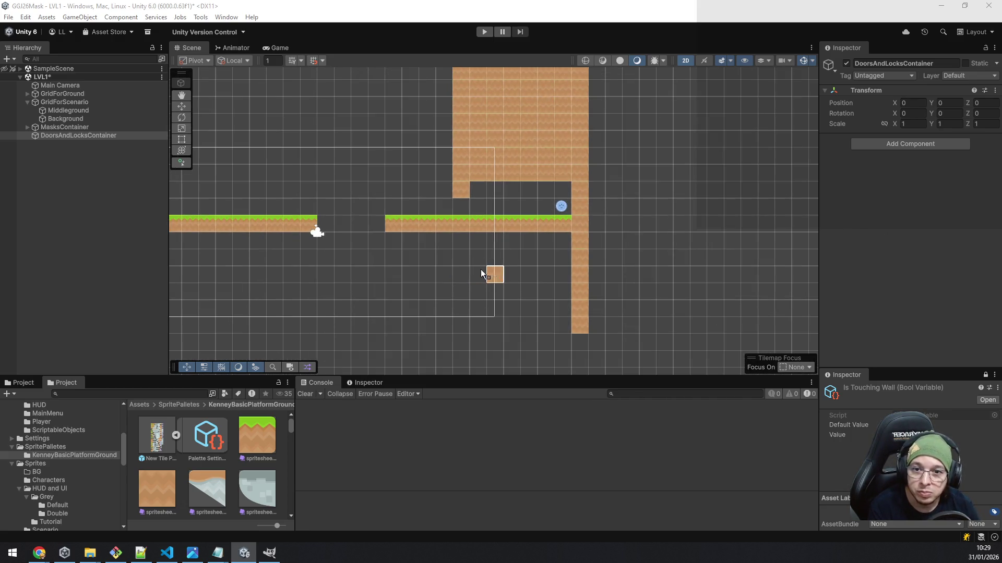
mouse_move(360, 292)
mouse_down()
mouse_move(452, 252)
mouse_move(514, 245)
mouse_up()
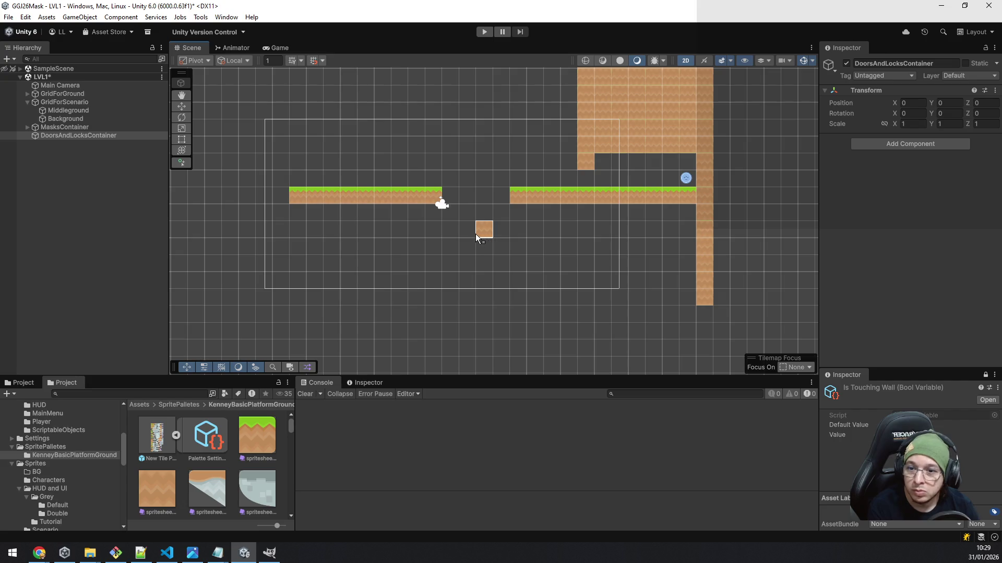
drag(442, 148, 462, 221)
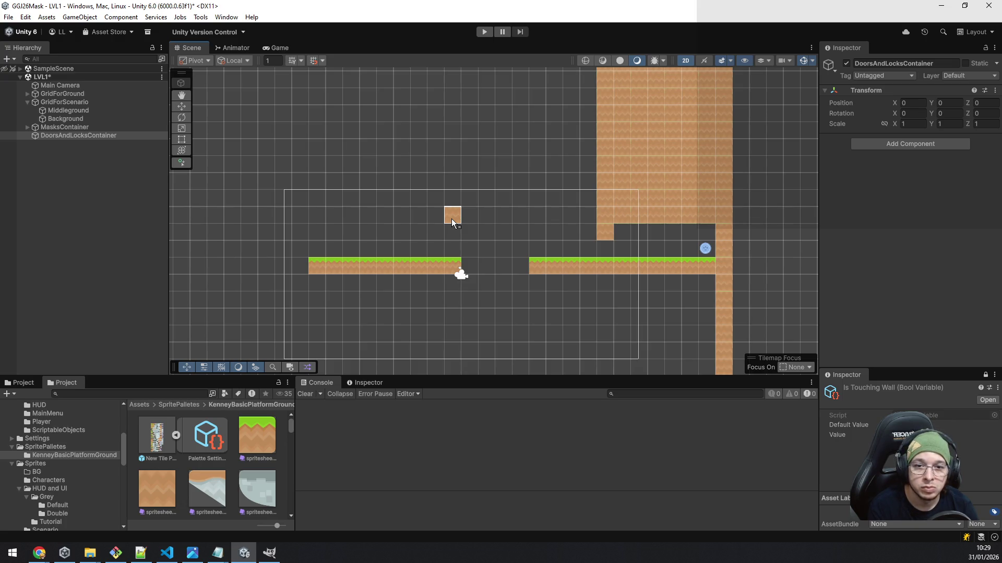
click(364, 199)
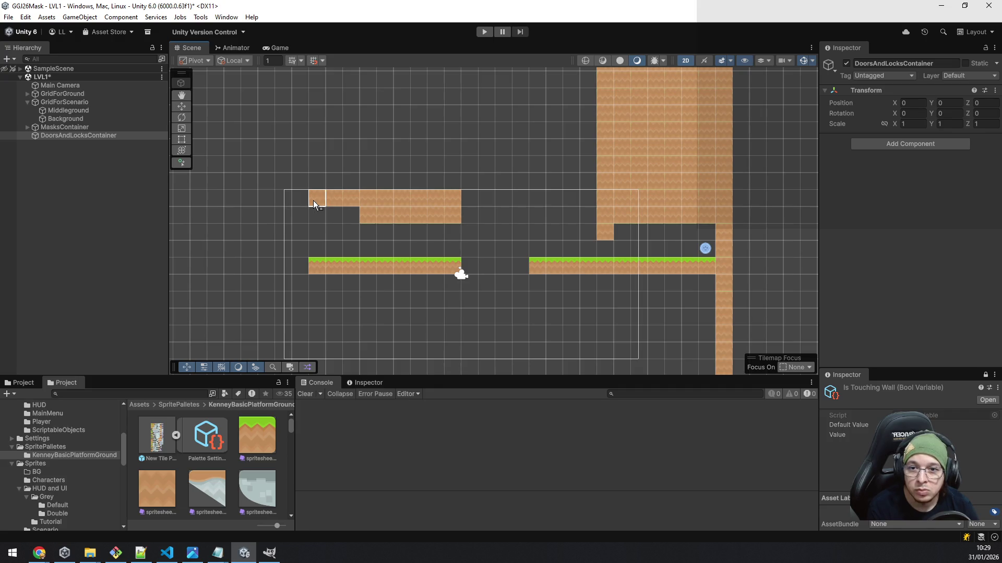
mouse_move(311, 184)
mouse_down()
mouse_move(595, 126)
mouse_move(593, 73)
mouse_up()
- Fill the ceiling gap, extend the dirt across the top, and paint a wall down the left side
mouse_move(471, 219)
mouse_down()
mouse_move(559, 189)
mouse_move(584, 193)
mouse_up()
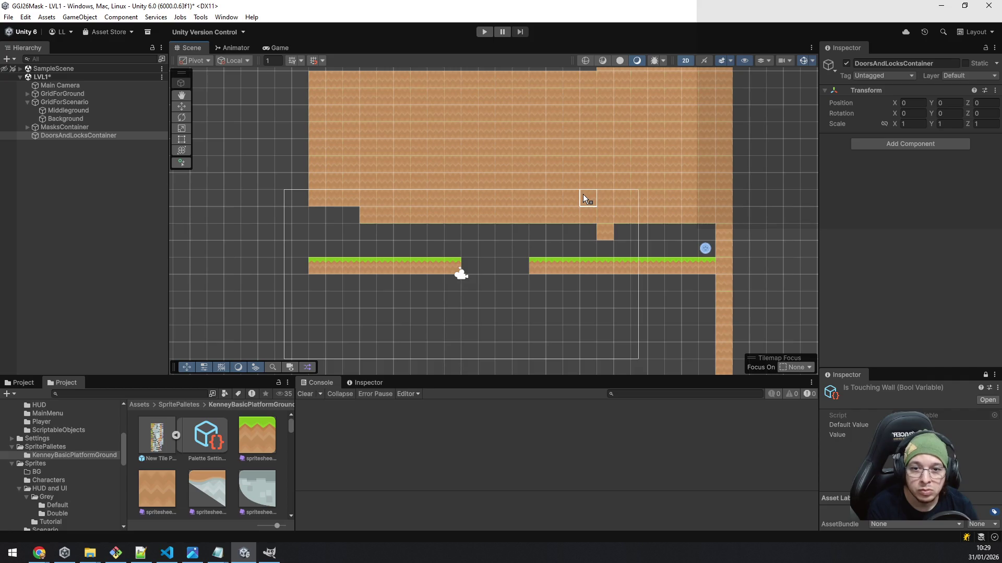
scroll(590, 230, down, 3)
mouse_move(586, 94)
mouse_down()
mouse_move(390, 109)
mouse_move(369, 200)
mouse_move(373, 312)
mouse_up()
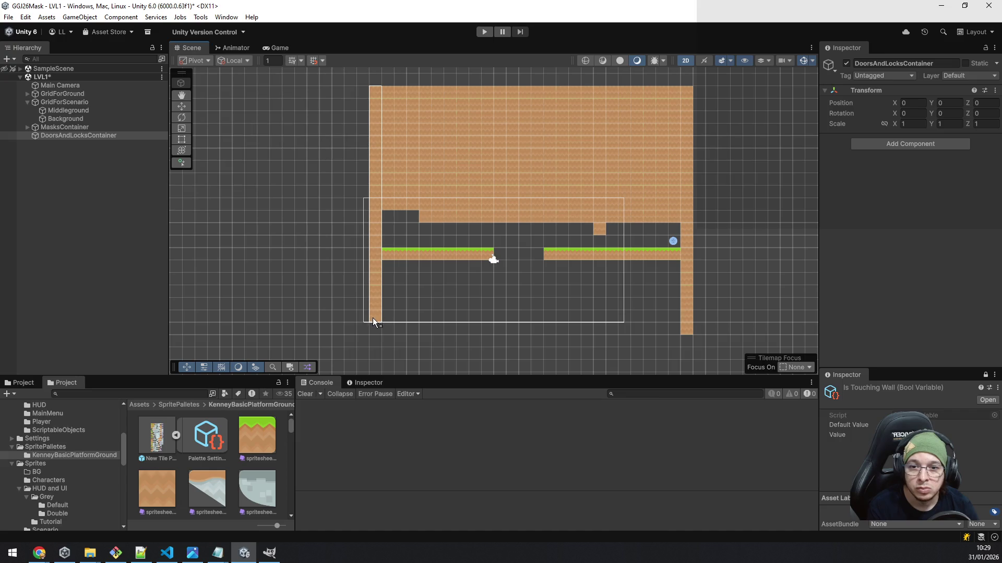
drag(377, 355, 377, 356)
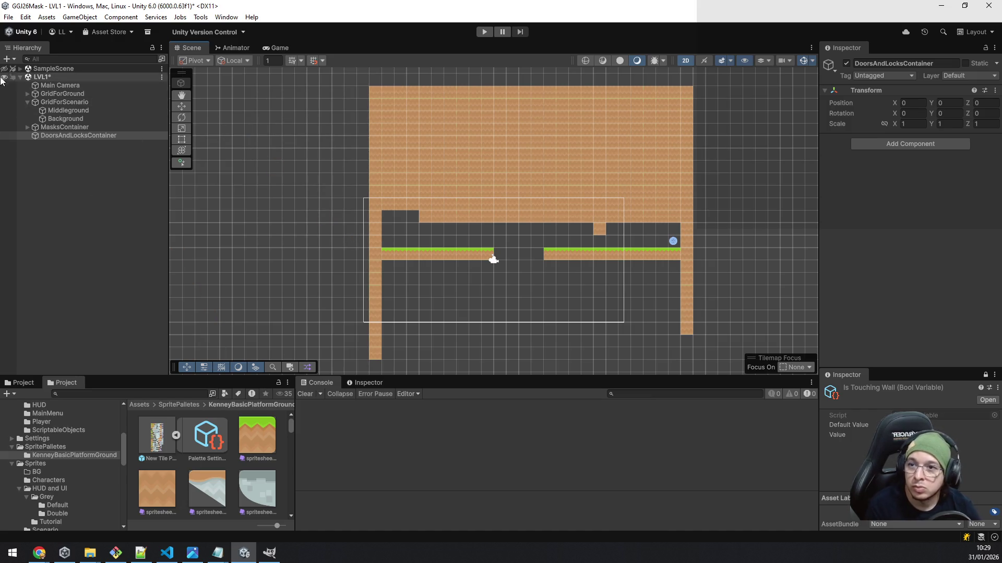
click(20, 69)
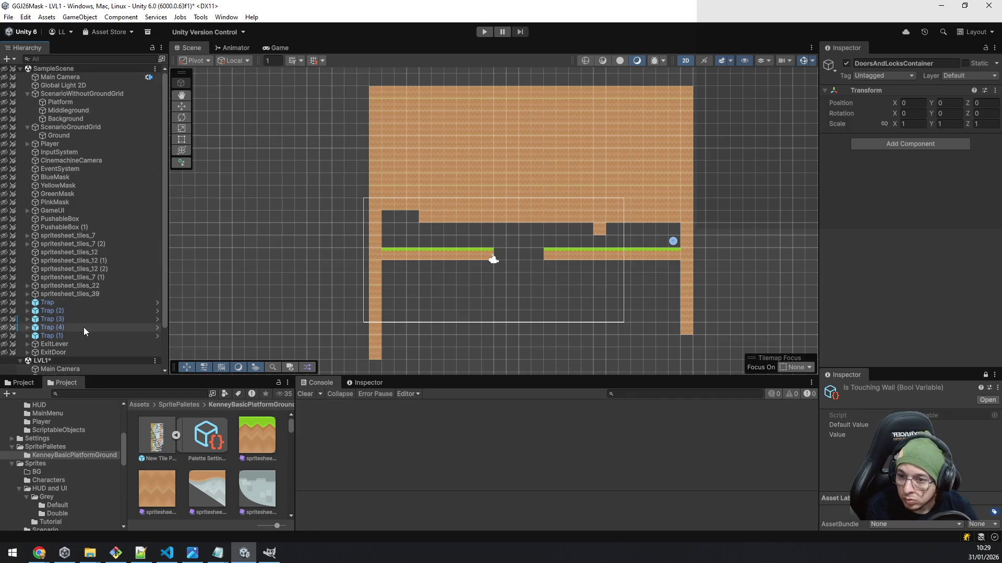
- Paste a copy of ExitDoor into LVL1 under DoorsAndLocksContainer and zero its position
click(67, 351)
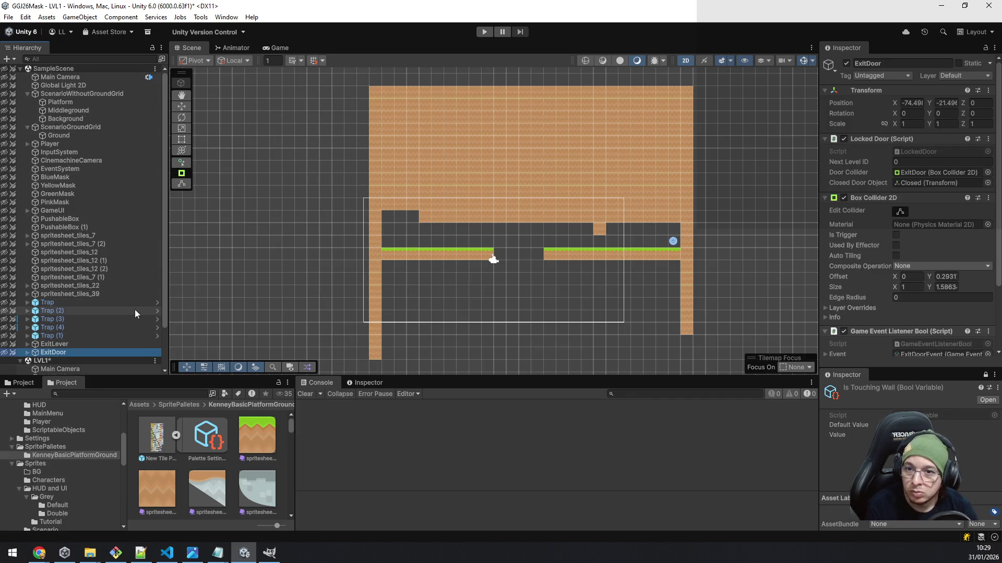
scroll(103, 304, down, 3)
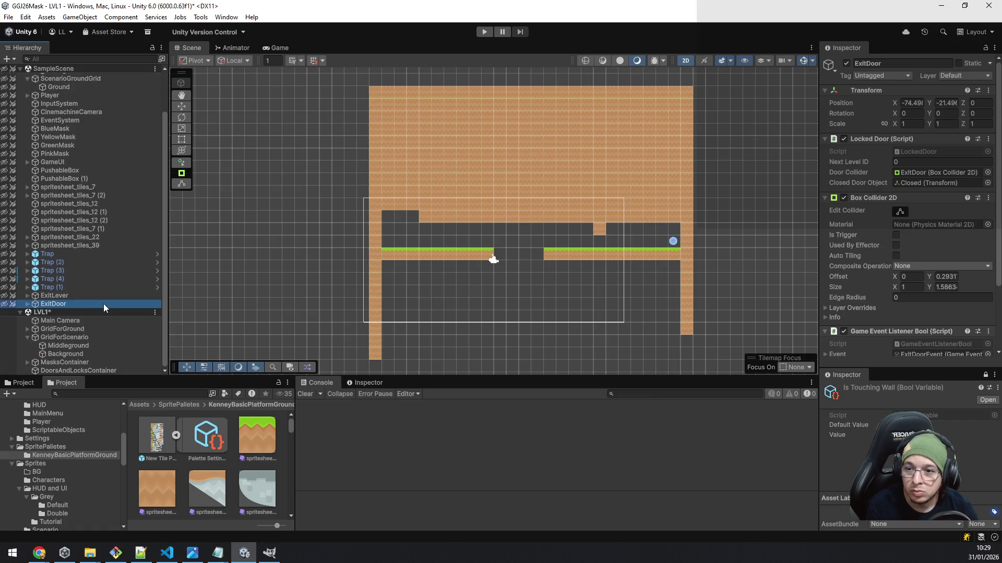
click(73, 371)
key(ctrl+v)
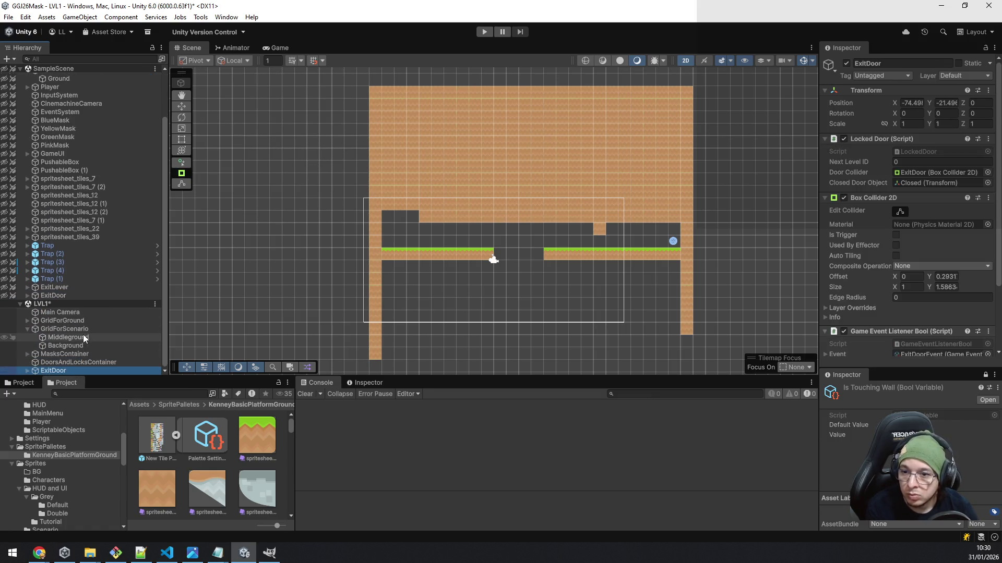
drag(61, 371, 65, 364)
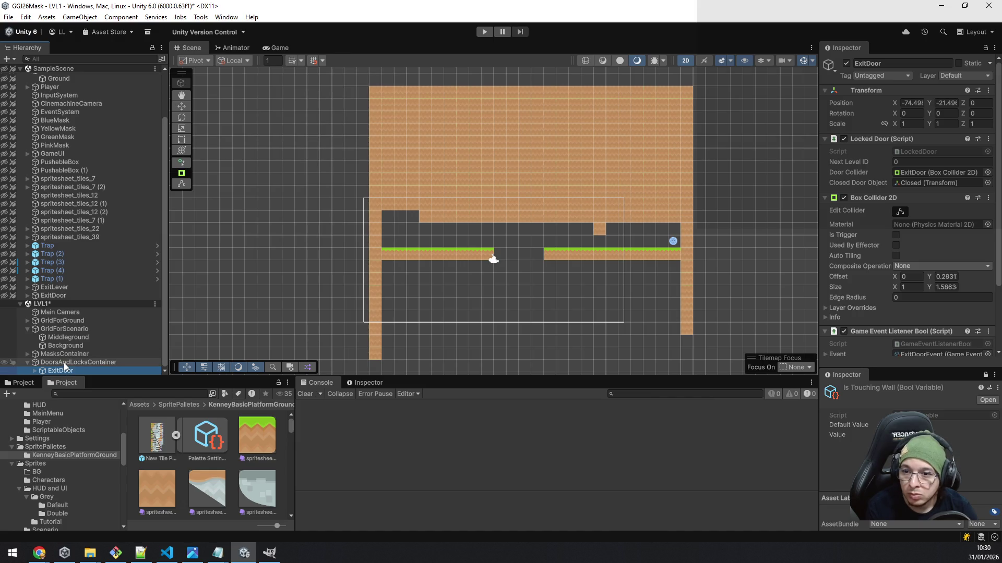
click(920, 103)
text(0)
key(Tab)
text(0)
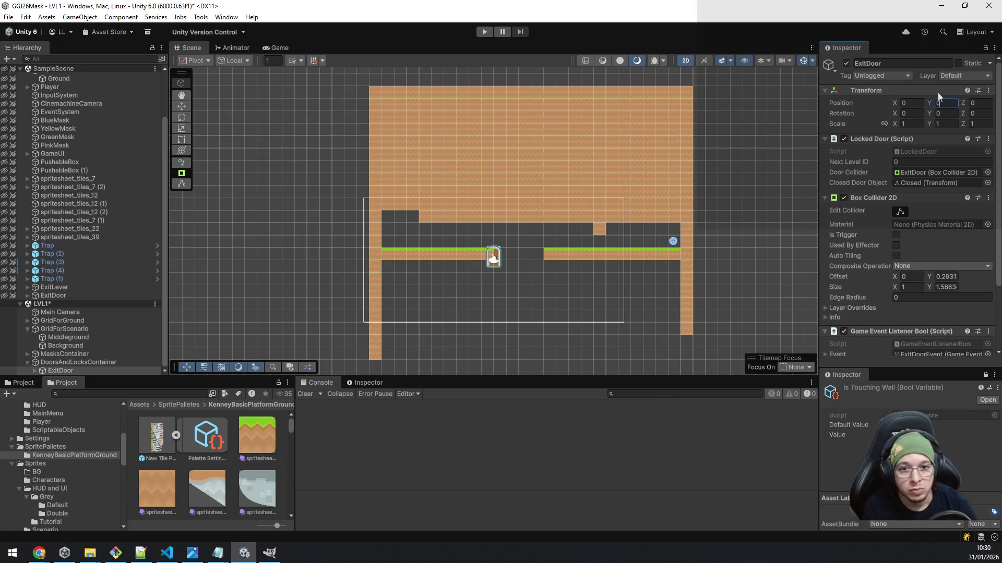
- Move ExitDoor onto the left platform by the wall at X -8.249, Y 1.515
scroll(564, 240, up, 2)
click(182, 106)
mouse_move(472, 265)
mouse_down()
mouse_move(396, 234)
mouse_move(332, 237)
mouse_move(312, 215)
mouse_up()
scroll(332, 237, up, 10)
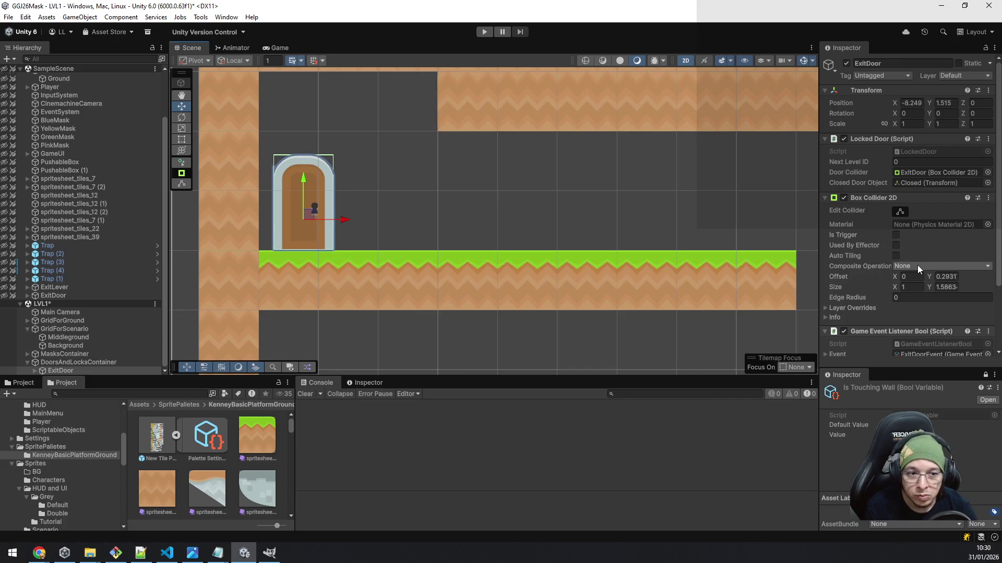
scroll(917, 265, down, 3)
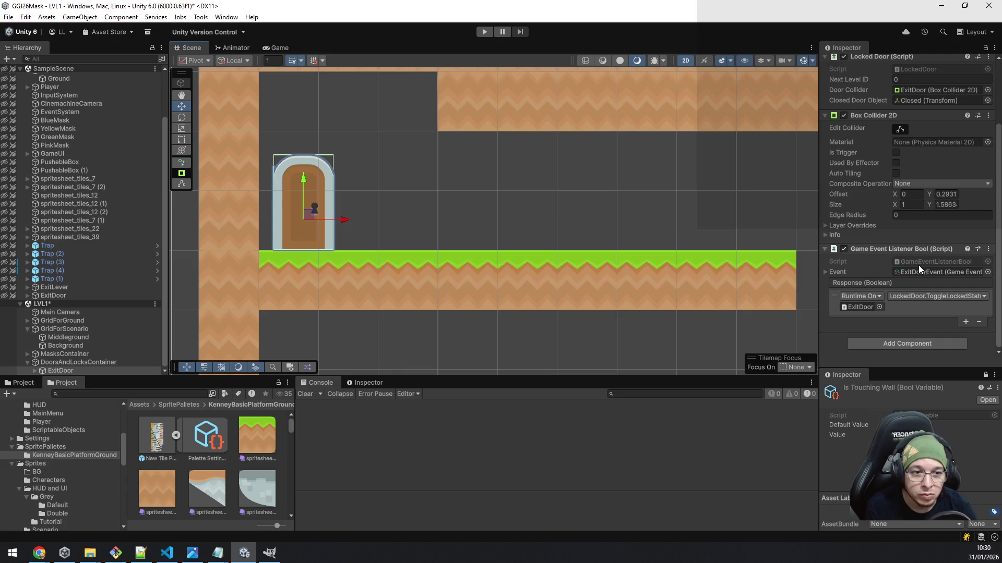
scroll(907, 314, up, 3)
scroll(905, 314, down, 3)
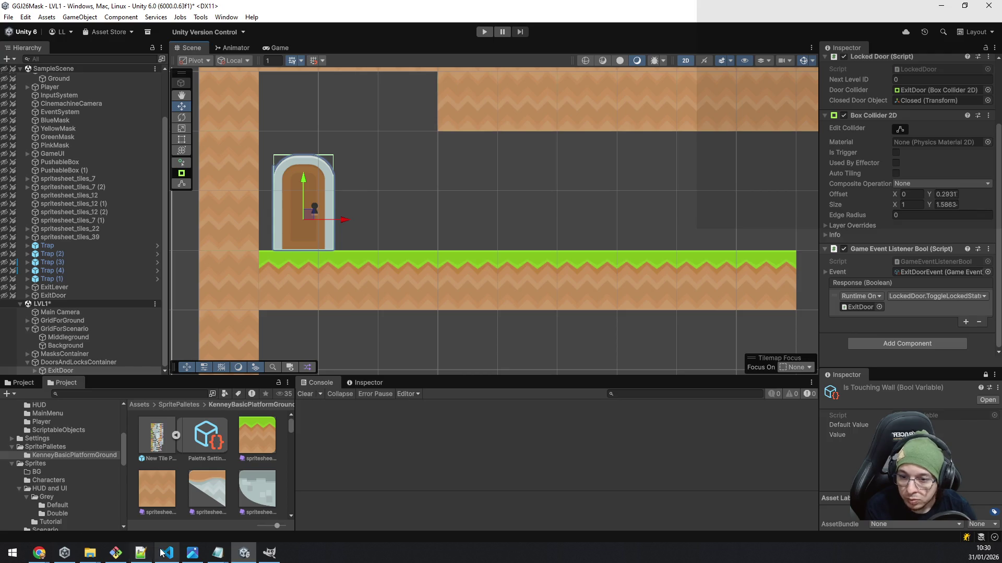
- Close GameEventRaiseDrawer.cs, ScriptableObjectDrawer.cs (discarding changes), MonoBehaviourEditor.cs and GameEvent.cs
click(166, 552)
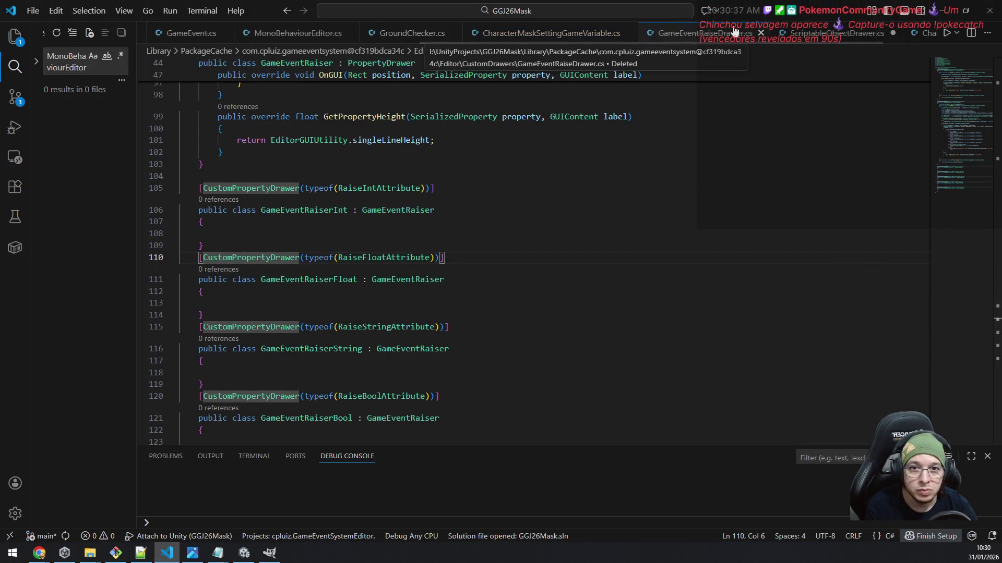
scroll(730, 33, down, 2)
scroll(729, 64, down, 5)
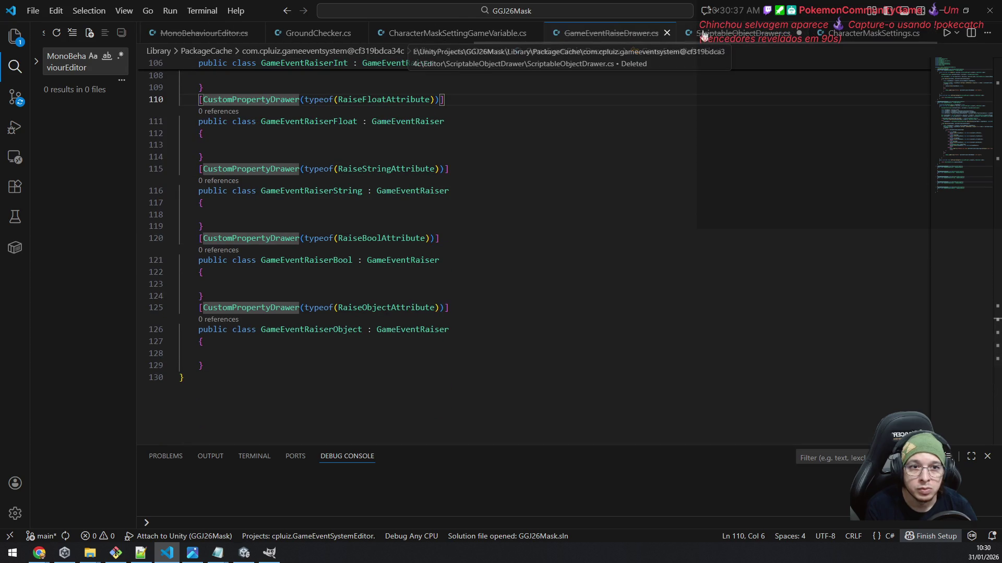
middle_click(621, 33)
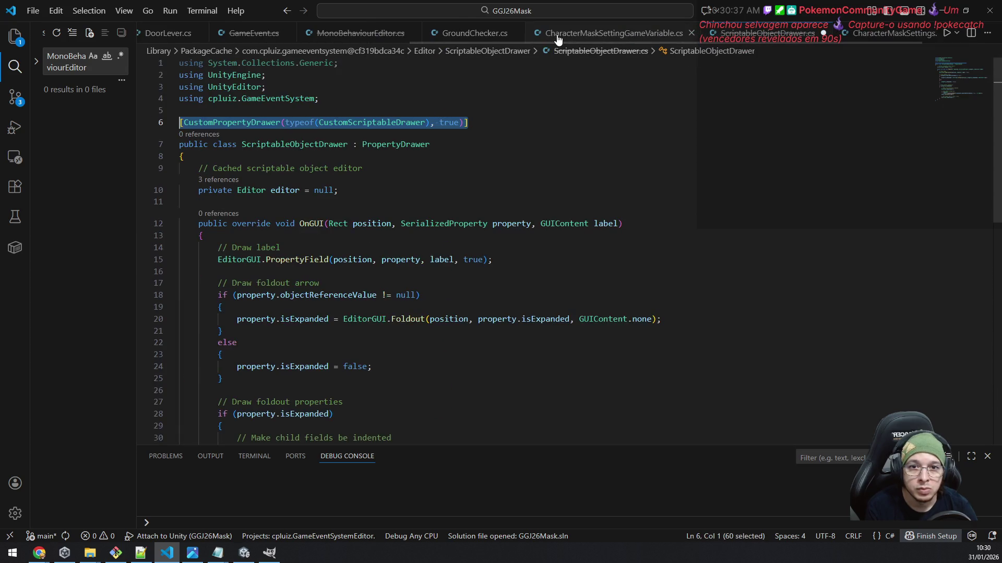
middle_click(739, 37)
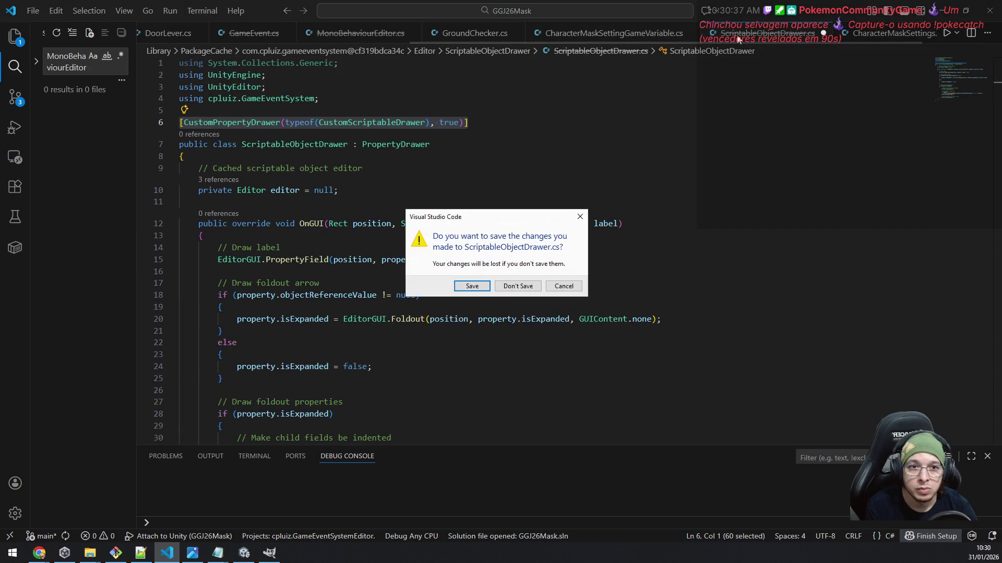
click(521, 286)
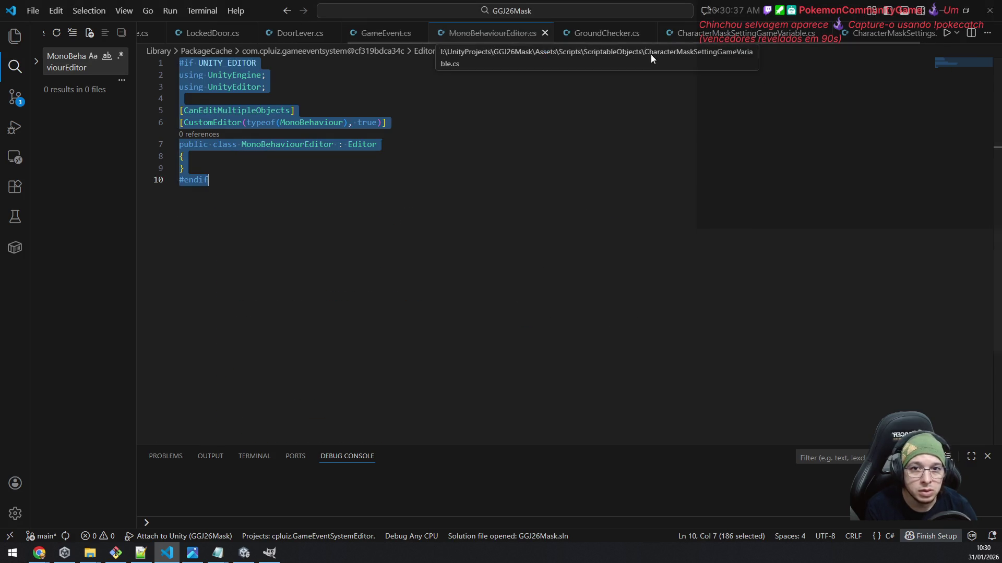
middle_click(495, 30)
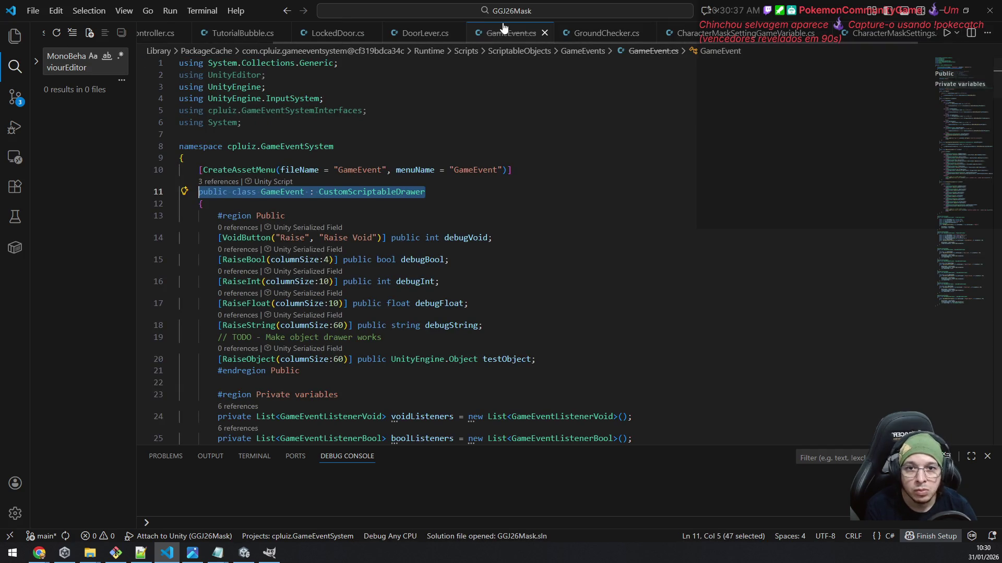
middle_click(498, 30)
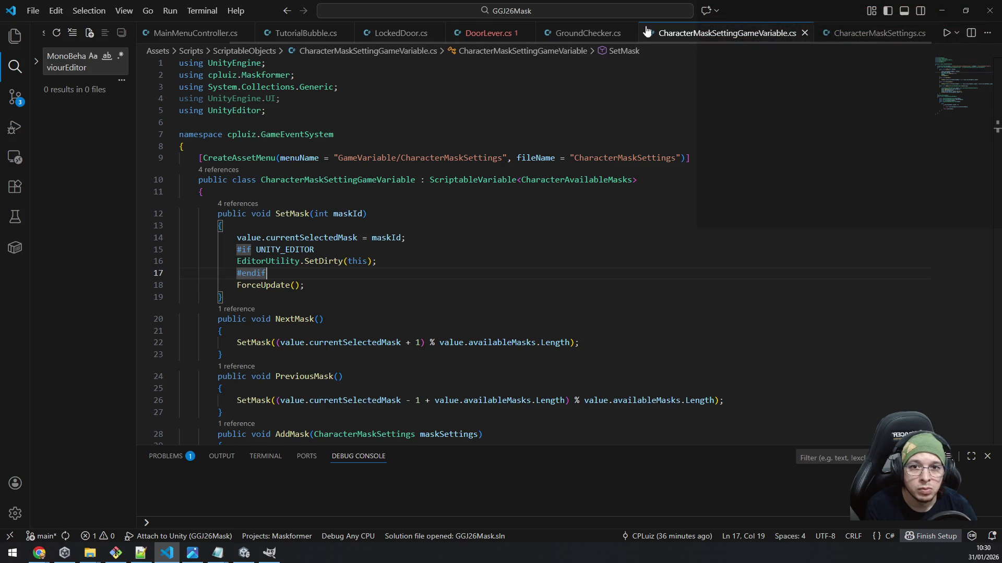
- Review DoorLever.cs's using directives and dismiss the GameEvent error popup
click(477, 33)
scroll(494, 236, up, 2)
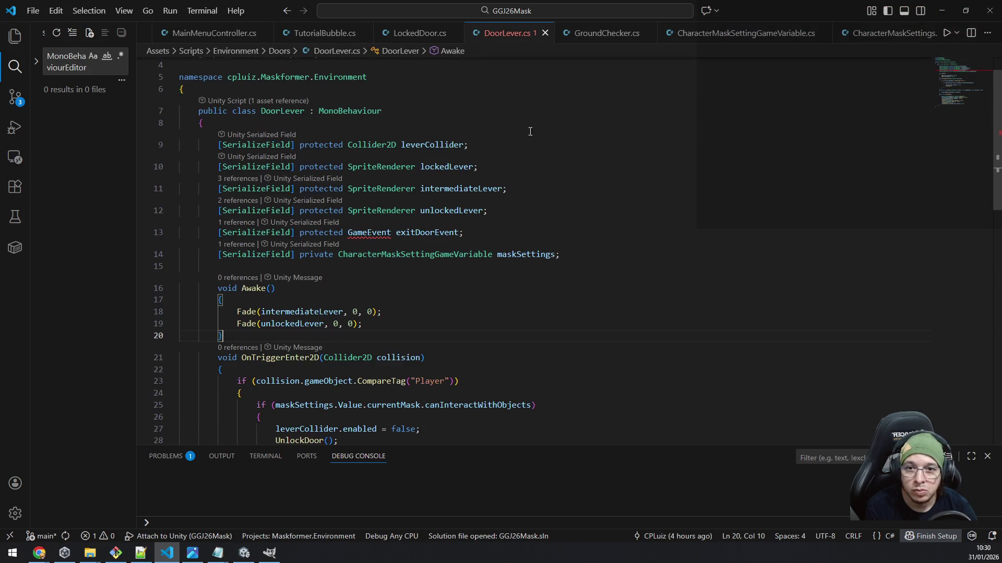
mouse_move(382, 234)
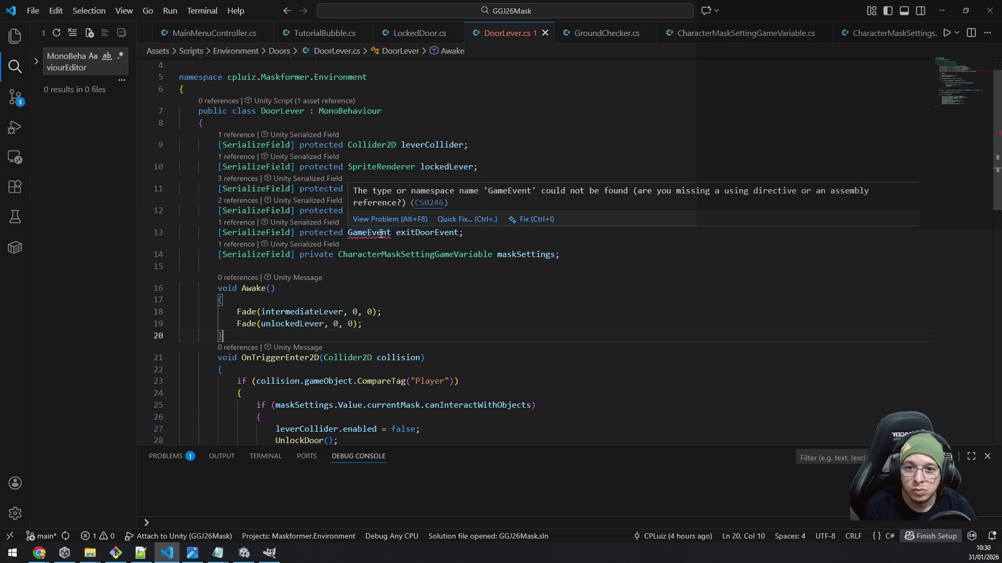
scroll(604, 113, up, 1)
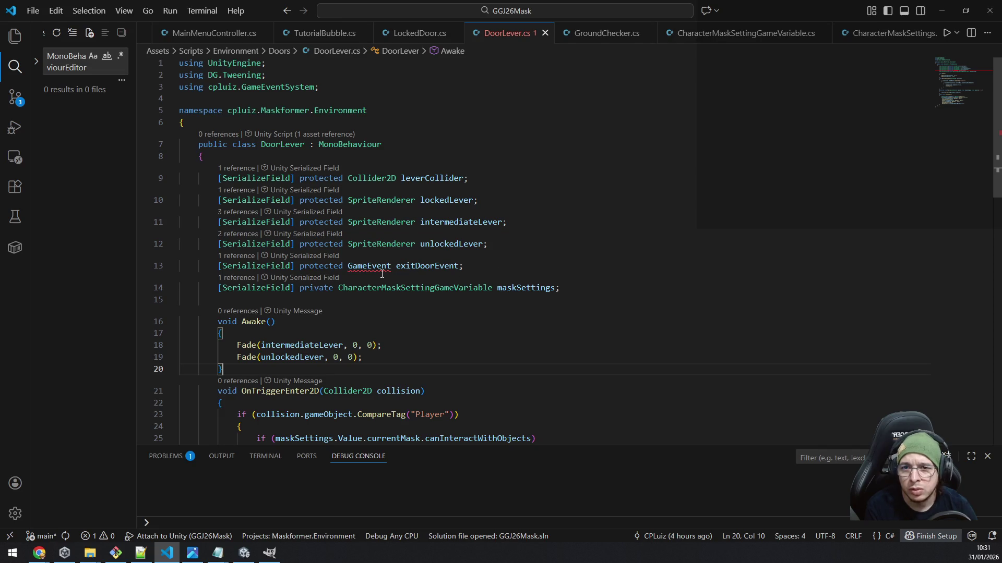
click(337, 79)
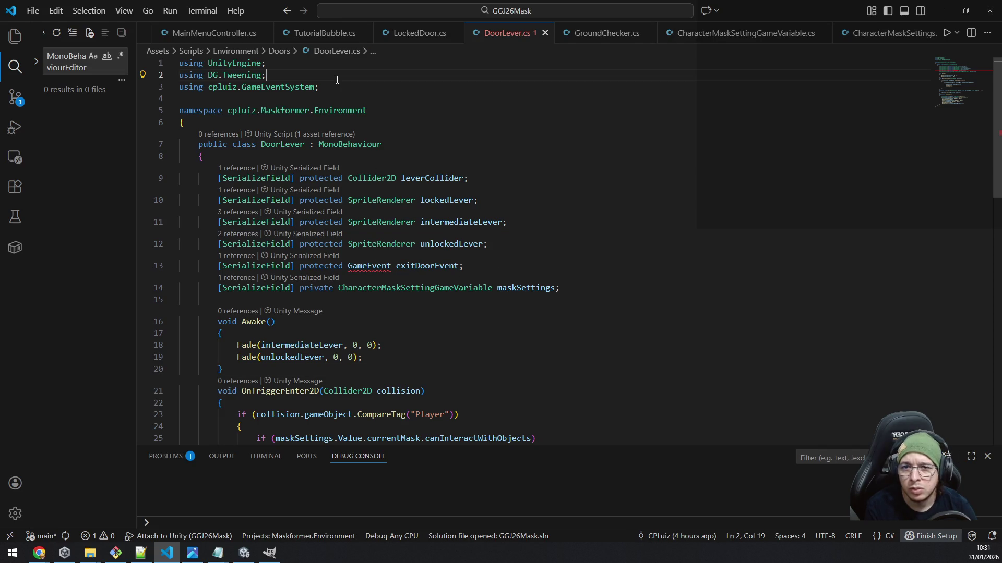
mouse_move(384, 270)
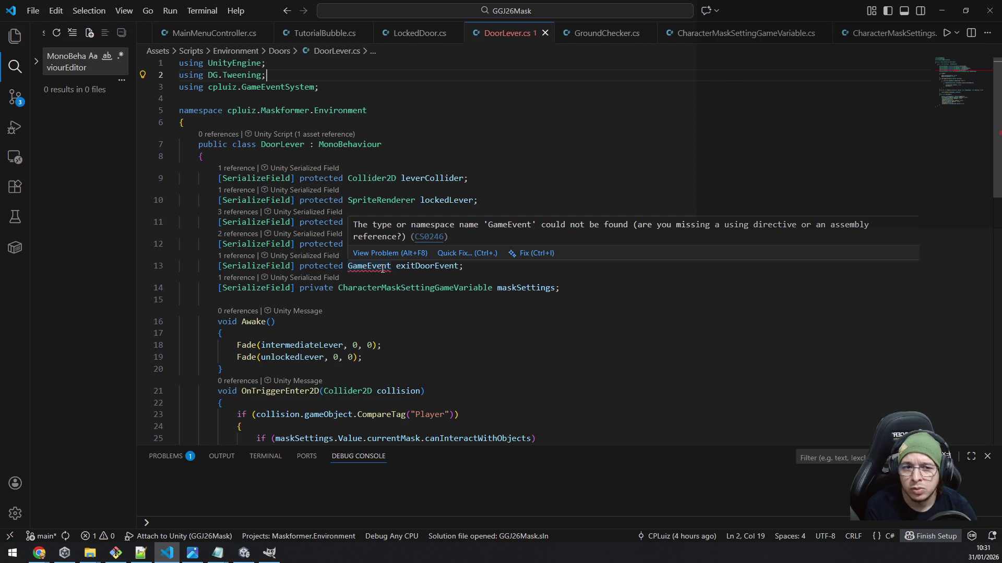
click(711, 280)
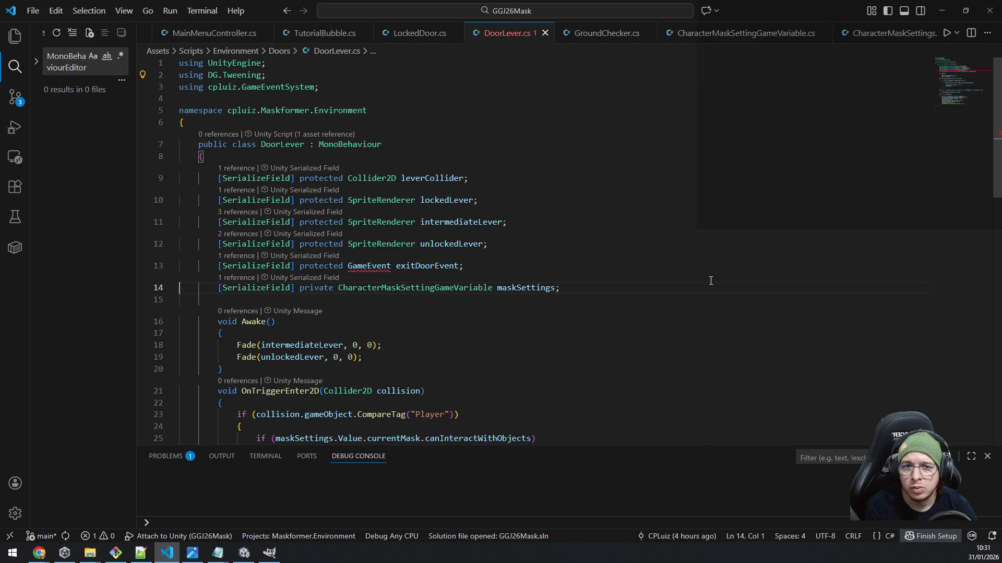
key(alt+Tab)
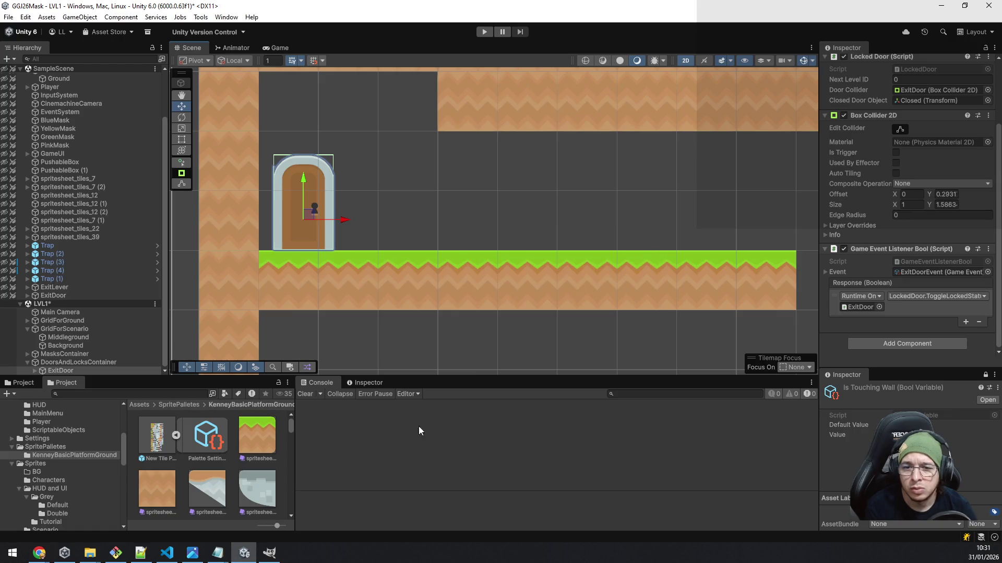
key(alt+Tab)
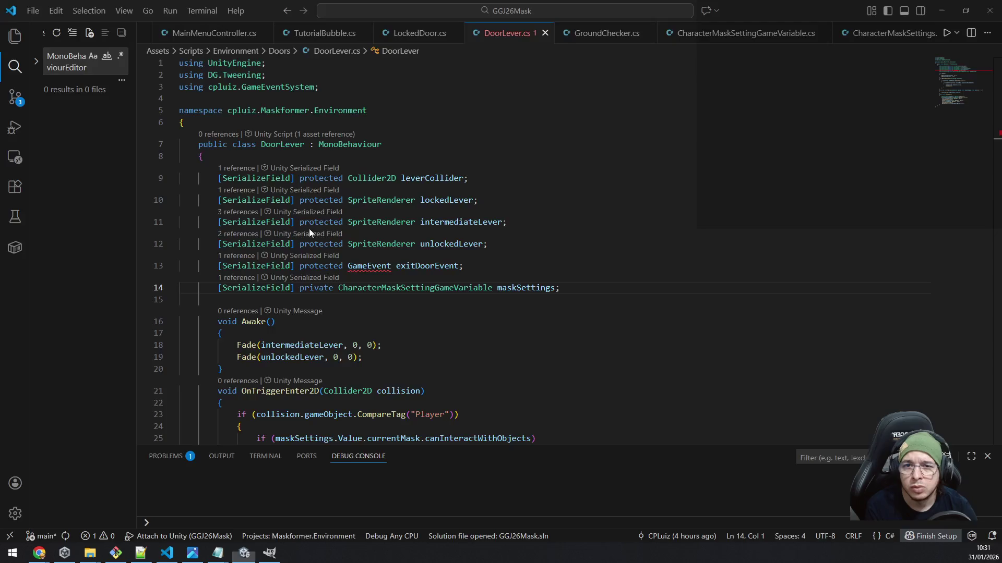
- Close PushableObject.cs, clear the old MonoBehaviourEditor search, and show the Explorer file tree
key(ctrl+w)
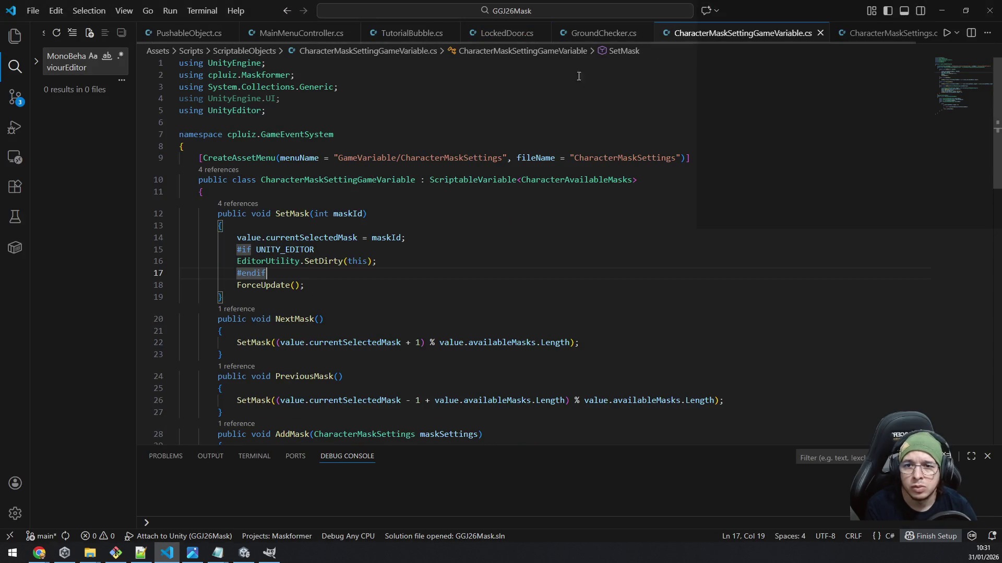
key(alt+Tab)
scroll(353, 186, down, 3)
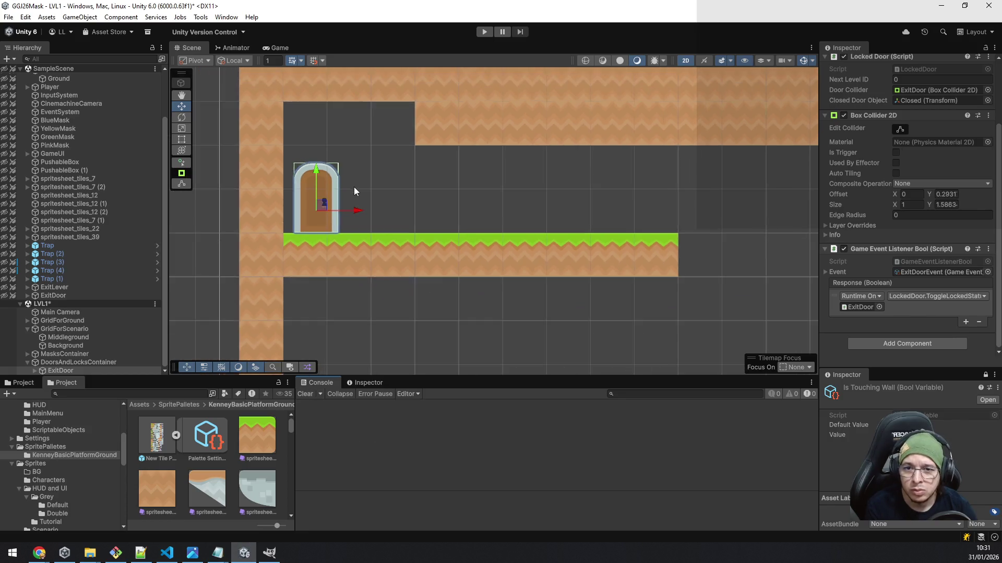
scroll(355, 187, up, 2)
key(alt+Tab)
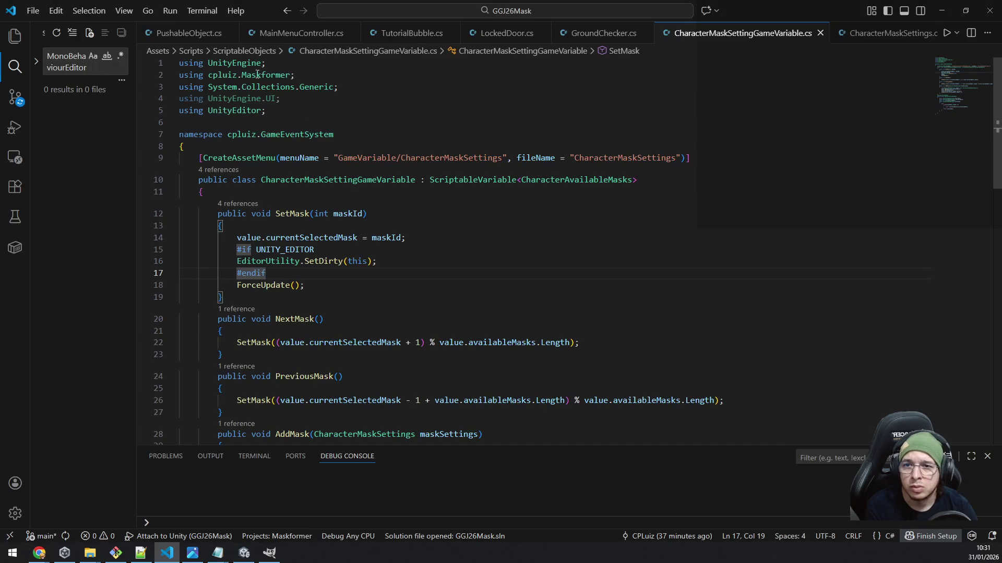
click(228, 32)
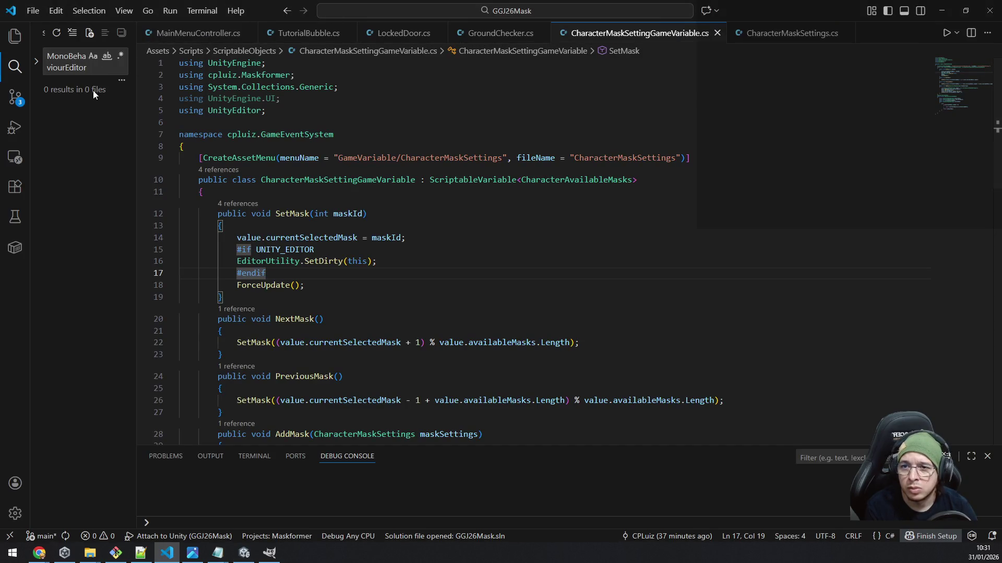
click(72, 65)
key(ctrl+a)
key(BackSpace)
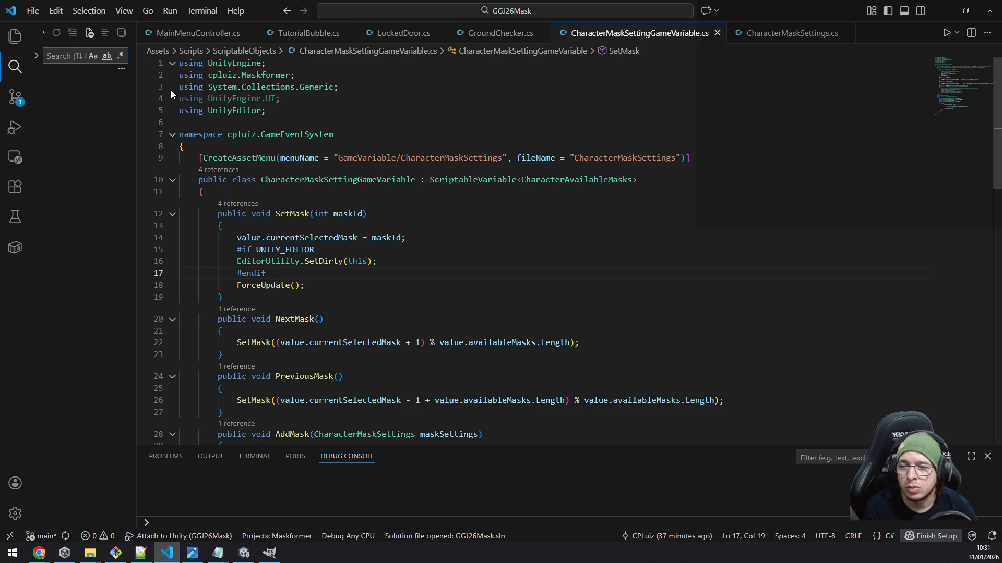
click(57, 126)
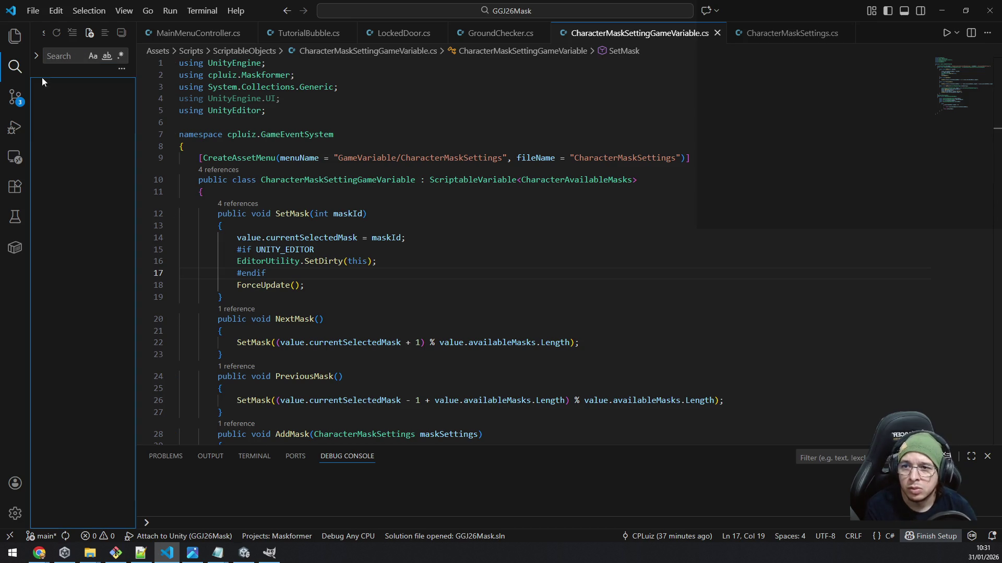
click(12, 38)
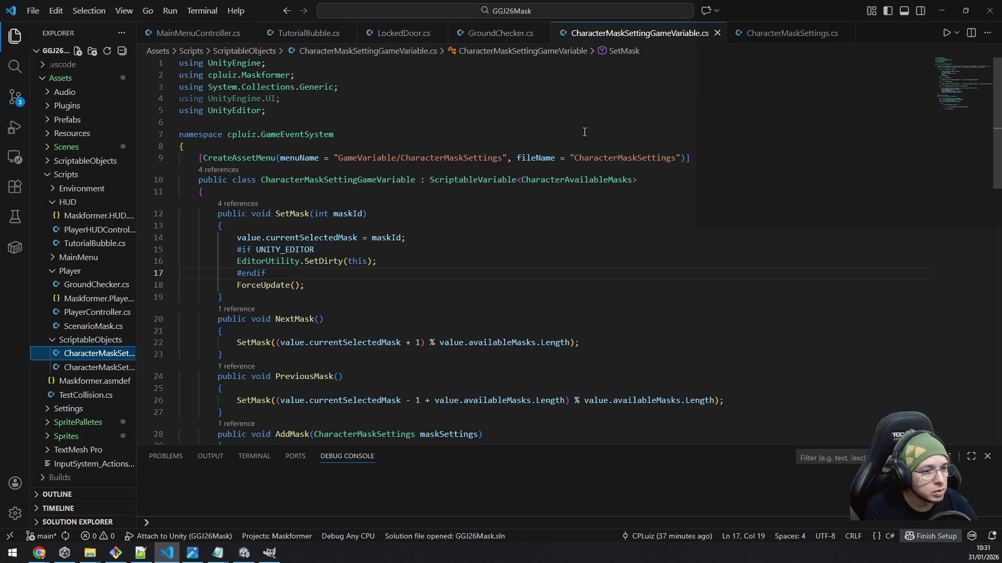
- Close CharacterMaskSettingGameVariable.cs, CharacterMaskSettings.cs, TutorialBubble.cs, MainMenuController.cs and GroundChecker.cs
middle_click(644, 34)
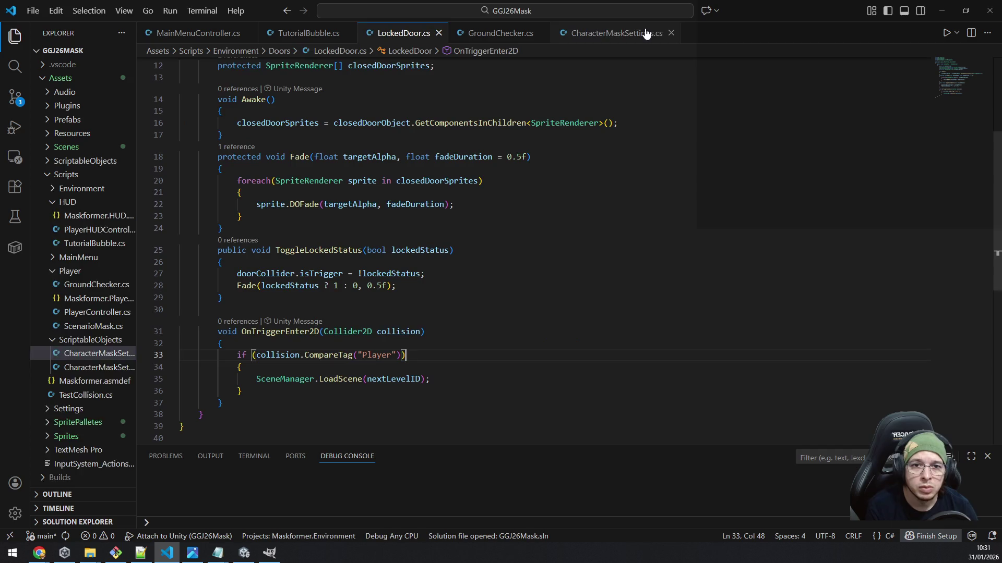
middle_click(644, 34)
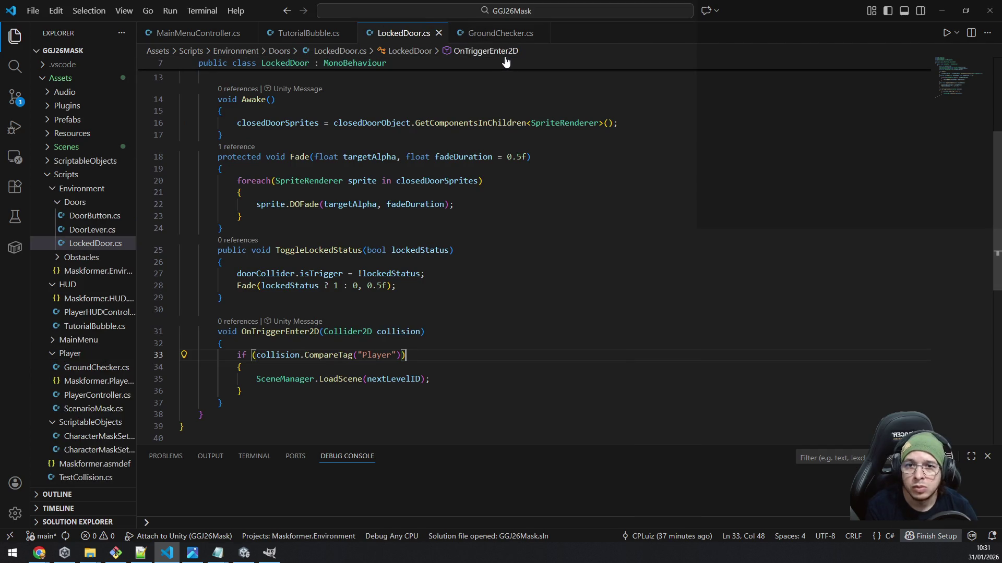
middle_click(312, 37)
middle_click(215, 37)
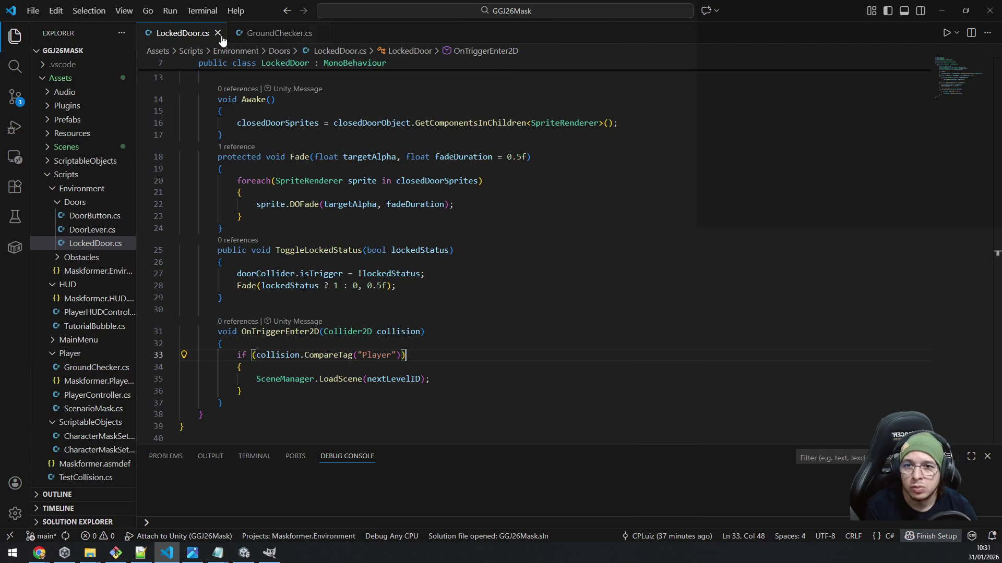
middle_click(264, 36)
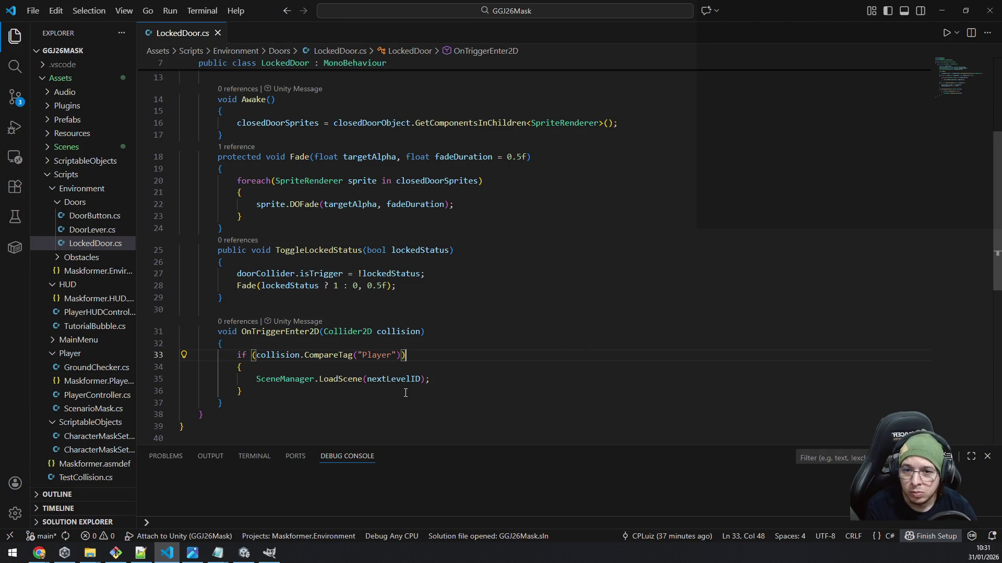
click(329, 380)
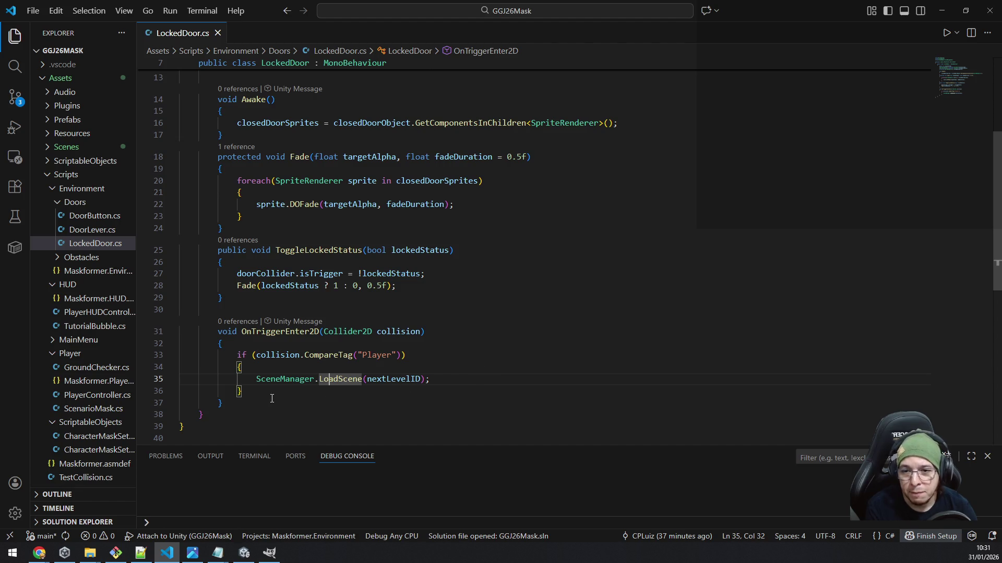
- Delete the nextLevelID argument from the LoadScene call on line 35
click(257, 405)
scroll(758, 398, down, 1)
key(Return)
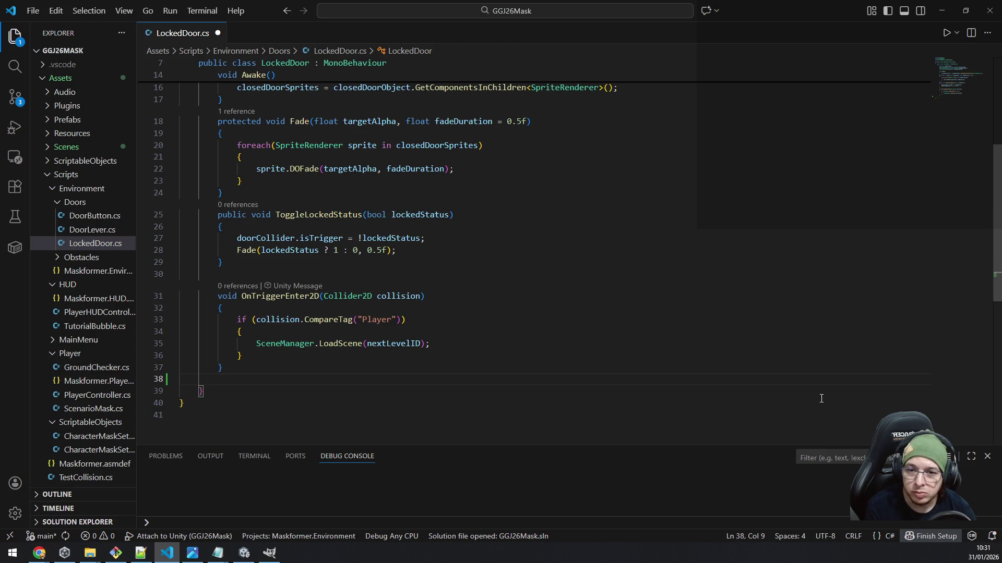
key(shift+Home)
key(BackSpace)
key(BackSpace)
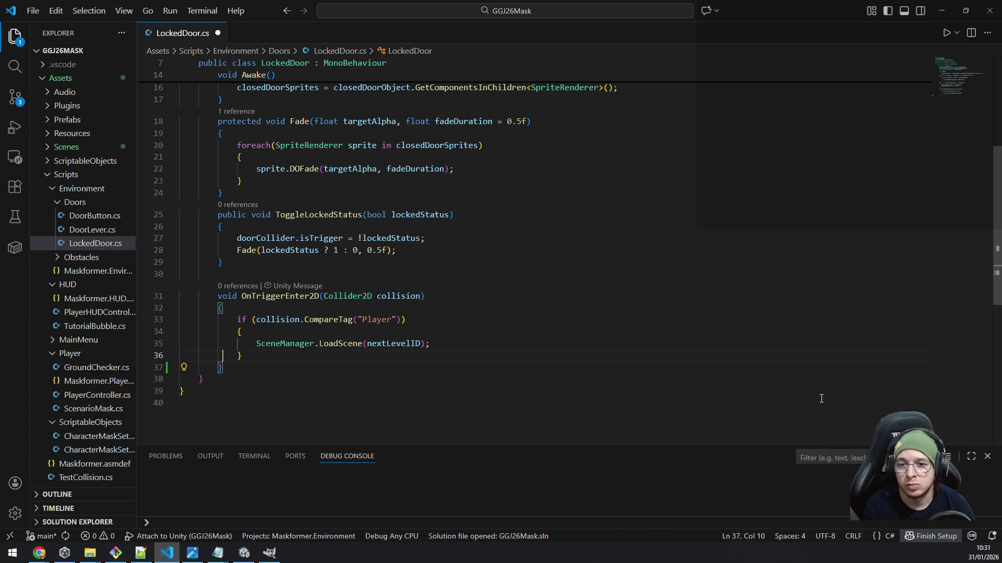
key(Up)
key(Up)
key(End)
key(Left)
key(ctrl+shift+Left)
key(BackSpace)
- Try the SceneManager completion inside LoadScene() and begin typing a '.cu' member
text(scenemana)
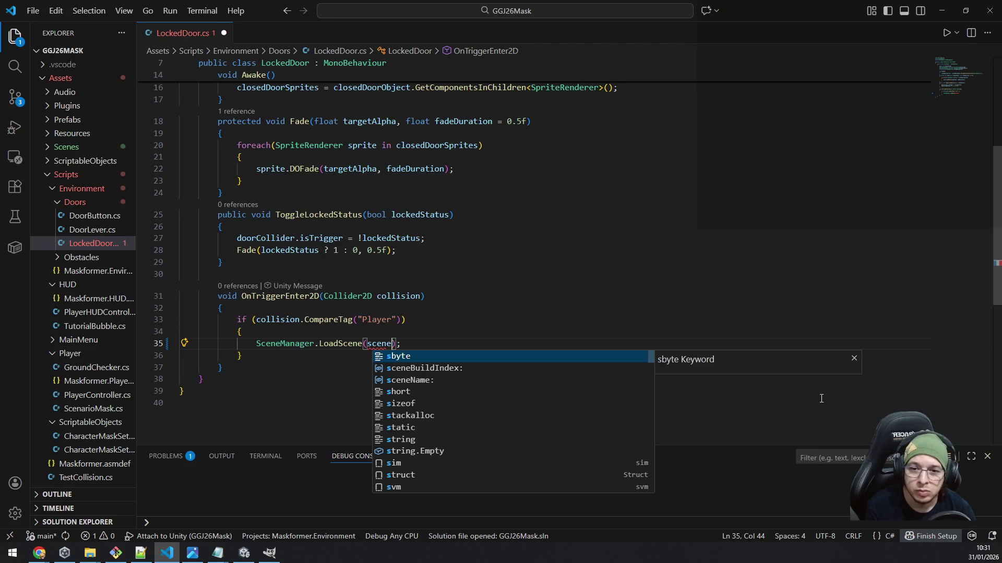
key(Tab)
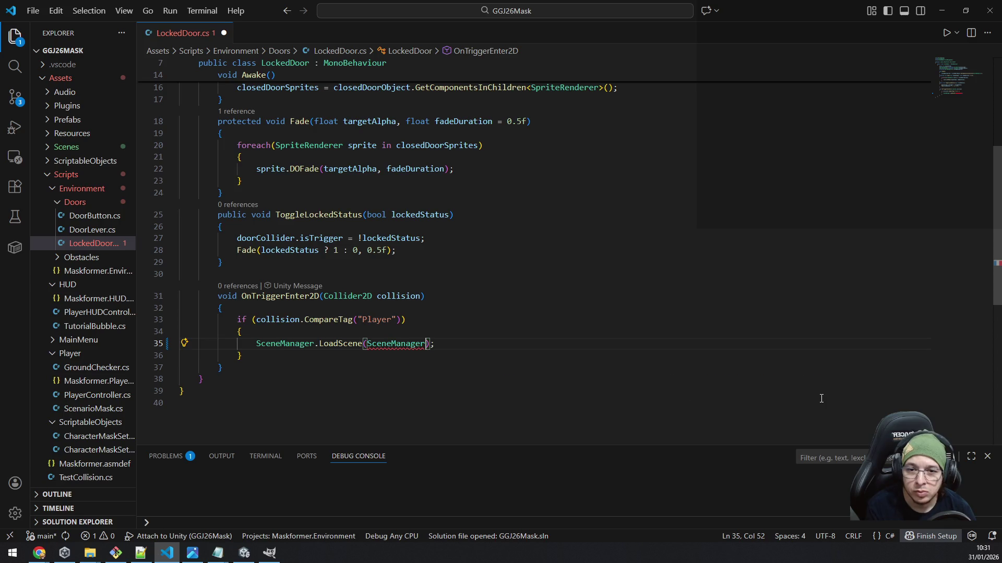
key(ctrl+z)
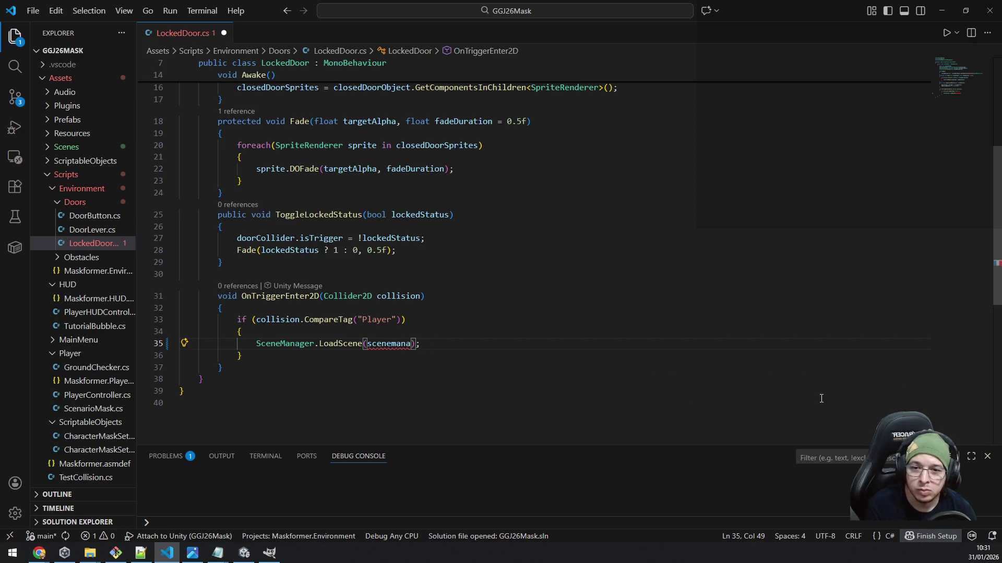
key(ctrl+shift+Left)
text(Scem)
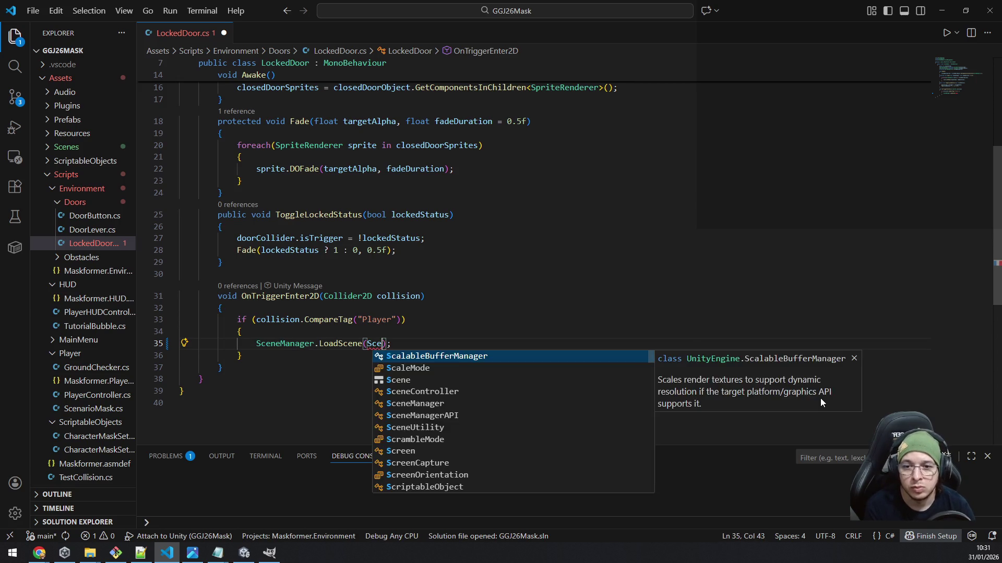
key(BackSpace)
text(enemana)
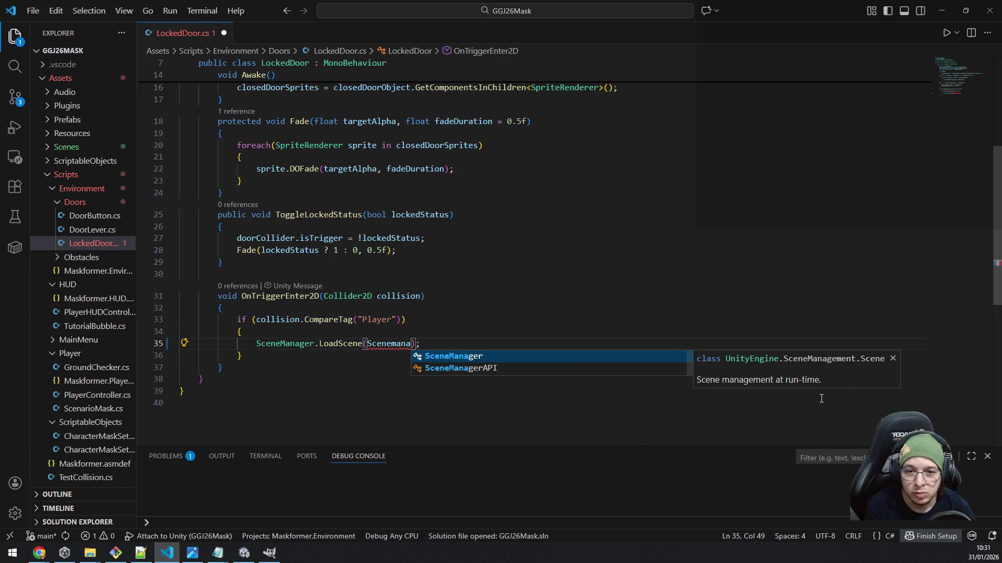
key(Tab)
text(.cu)
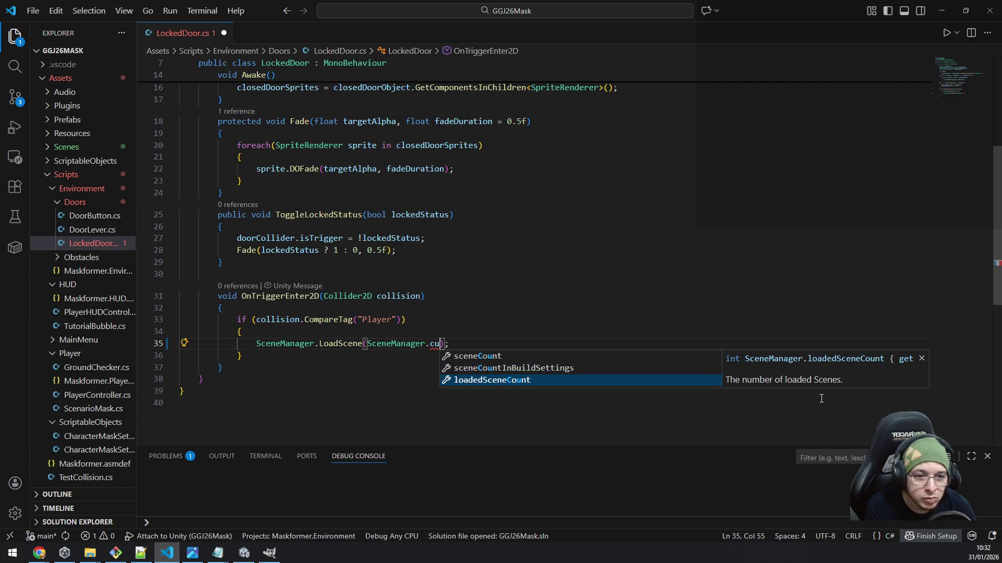
- Remove the partial member, try SceneManagerAPI instead, then clear it so LoadScene() is empty
key(ctrl+shift+Left)
text(c)
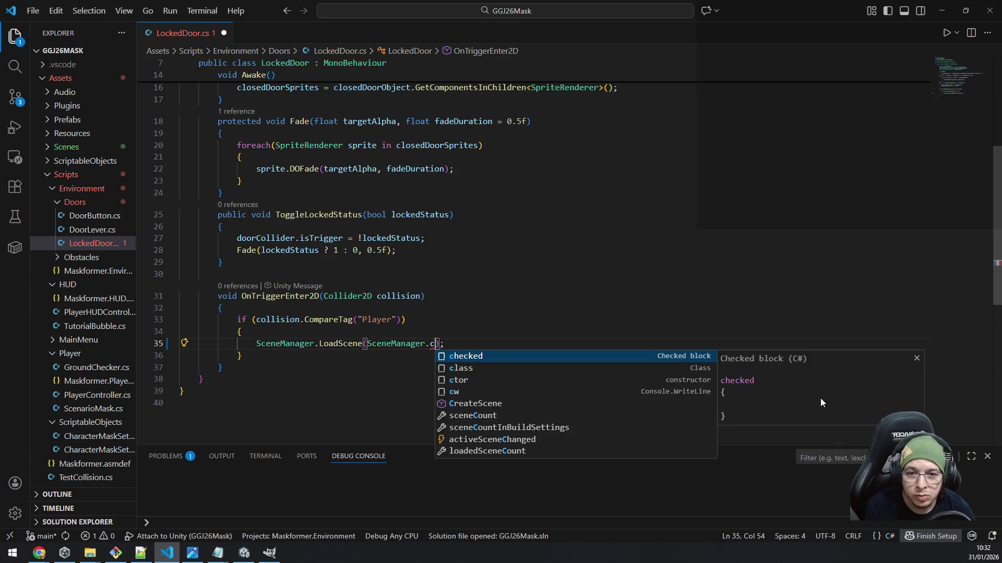
key(BackSpace)
key(BackSpace)
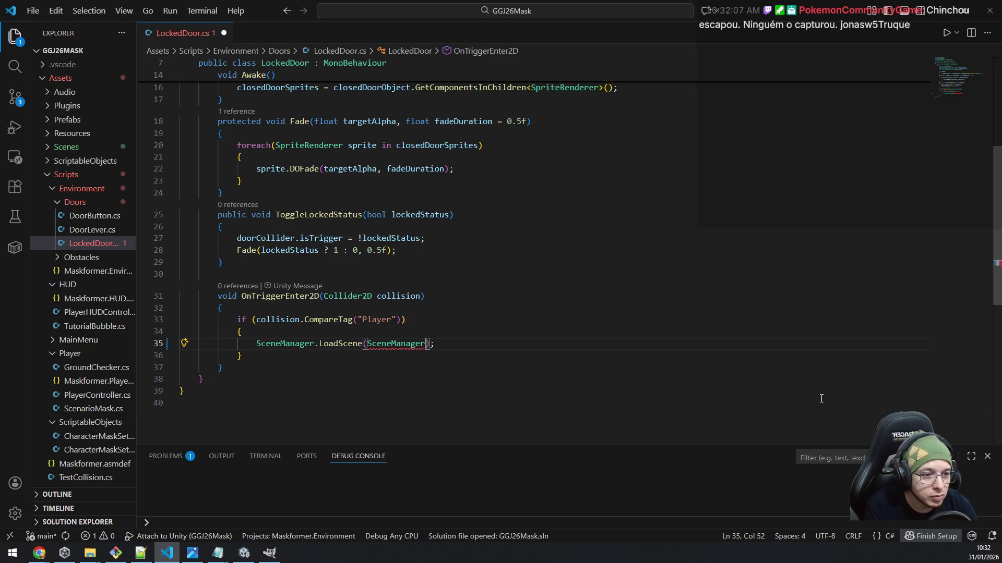
key(ctrl+BackSpace)
text(Scenemanager)
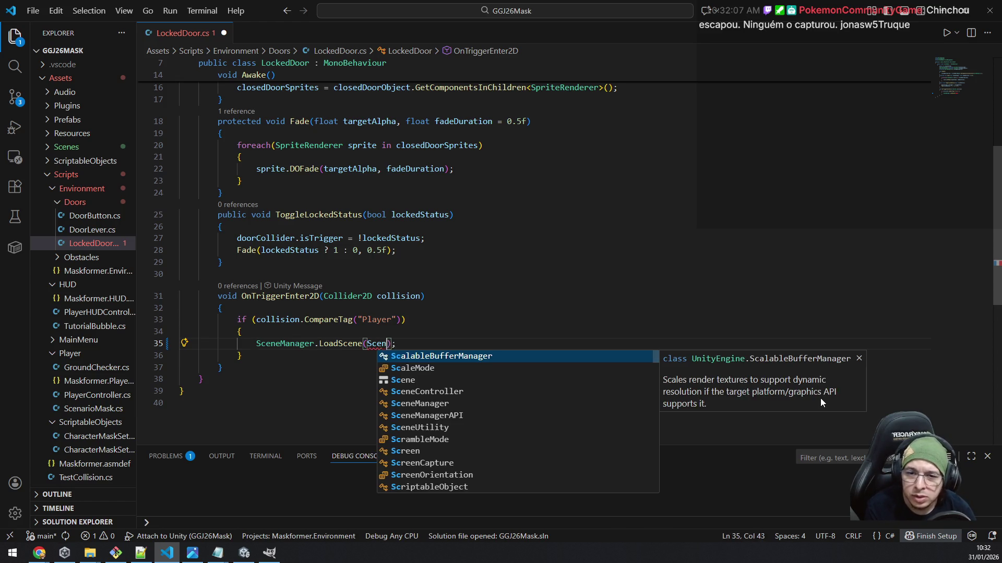
key(Down)
key(Tab)
text(.)
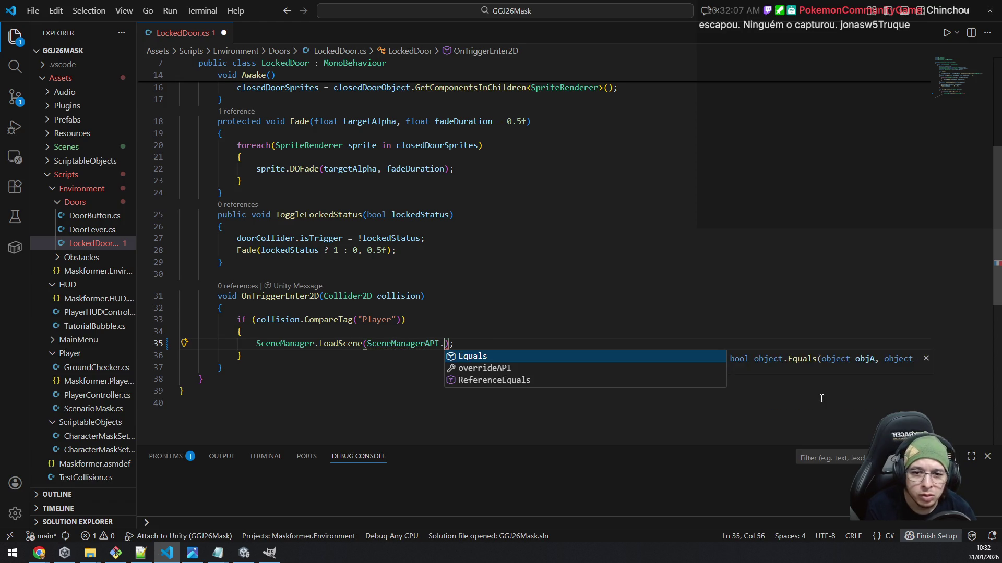
key(BackSpace)
key(BackSpace)
key(BackSpace)
key(BackSpace)
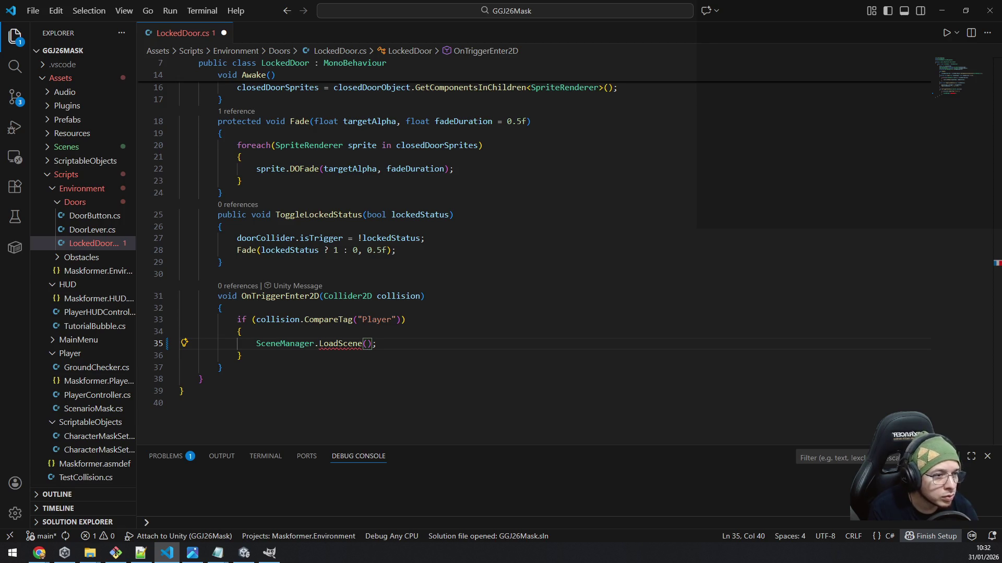
text(S)
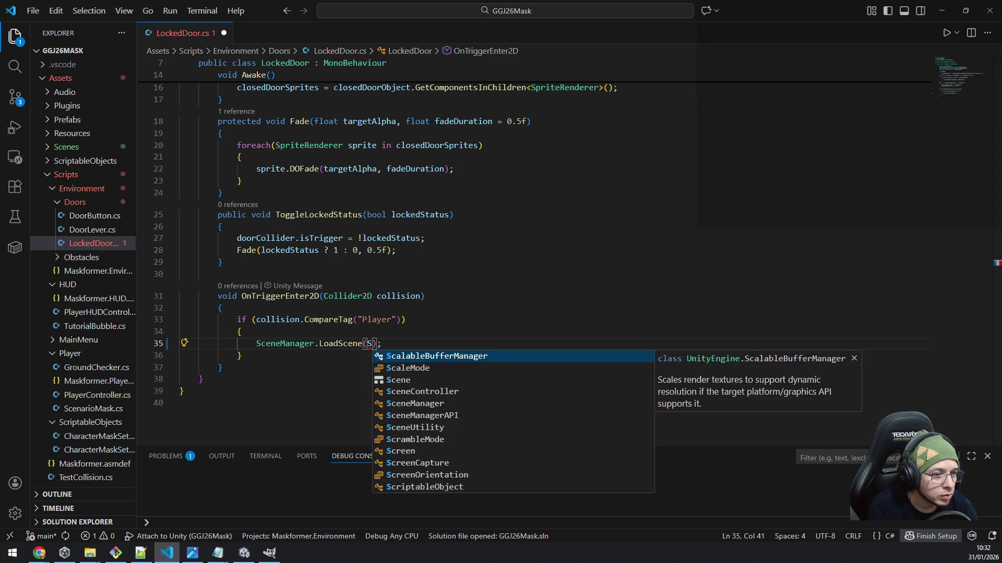
key(BackSpace)
click(241, 331)
- Add the line 'int currentSceneId = SceneManager.GetActiveScene().buildIndex;' above LoadScene
key(Return)
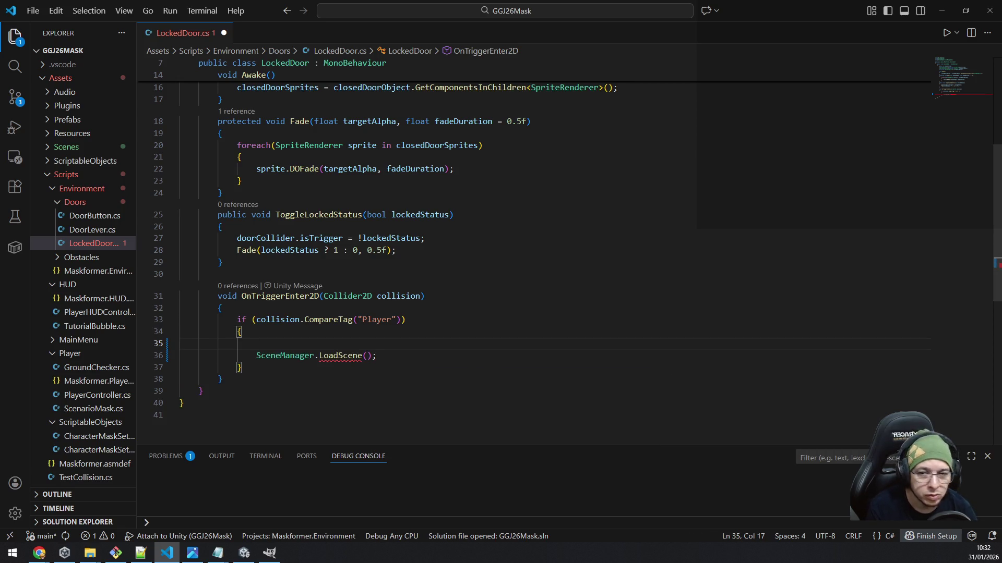
text(int )
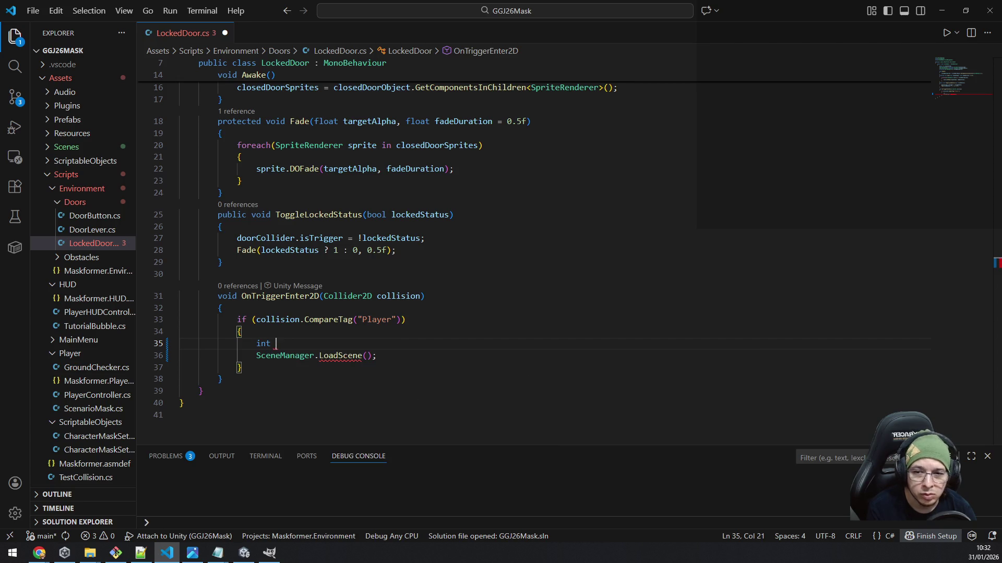
text(currentscene)
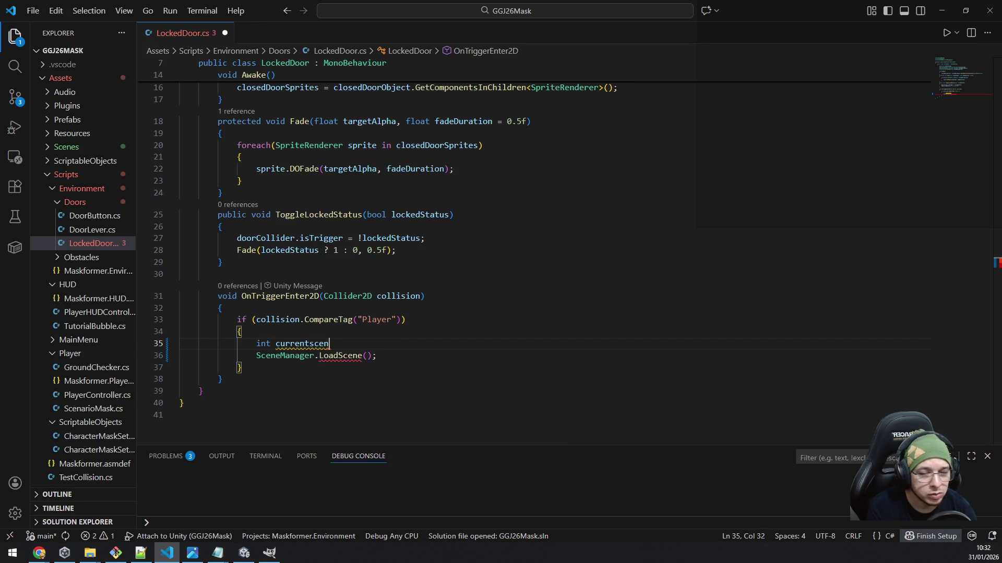
key(BackSpace)
key(BackSpace)
key(BackSpace)
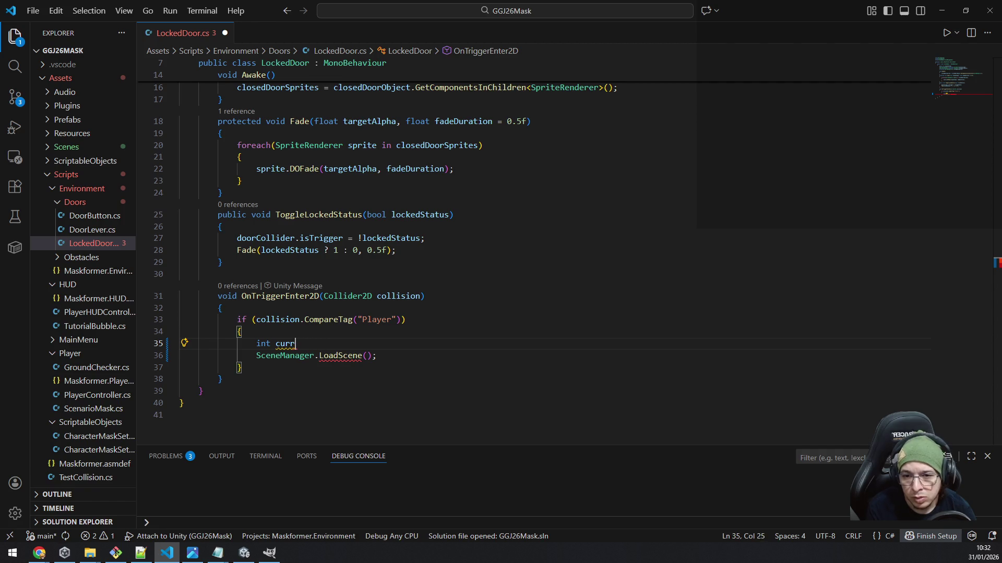
key(BackSpace)
text(current)
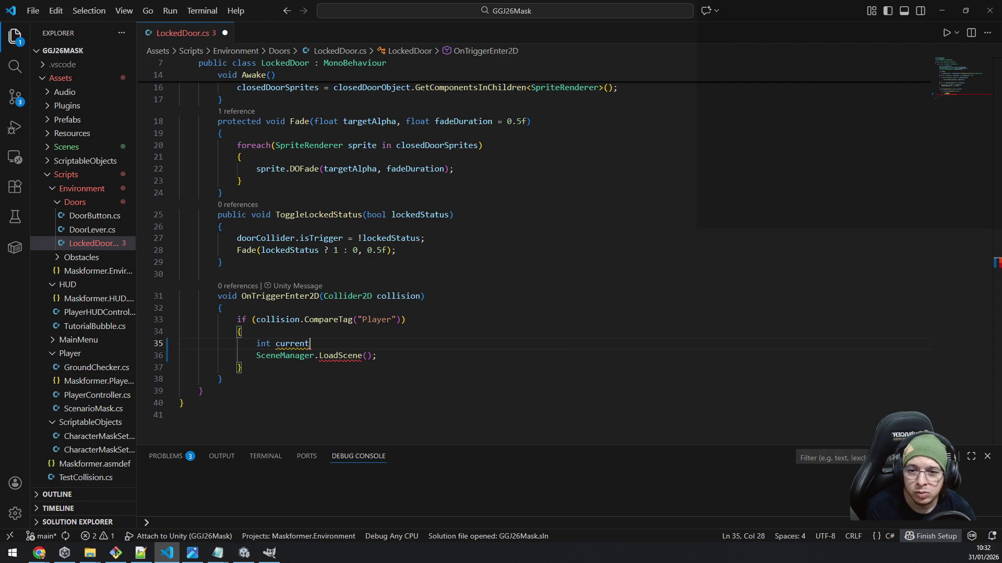
text(SceneId)
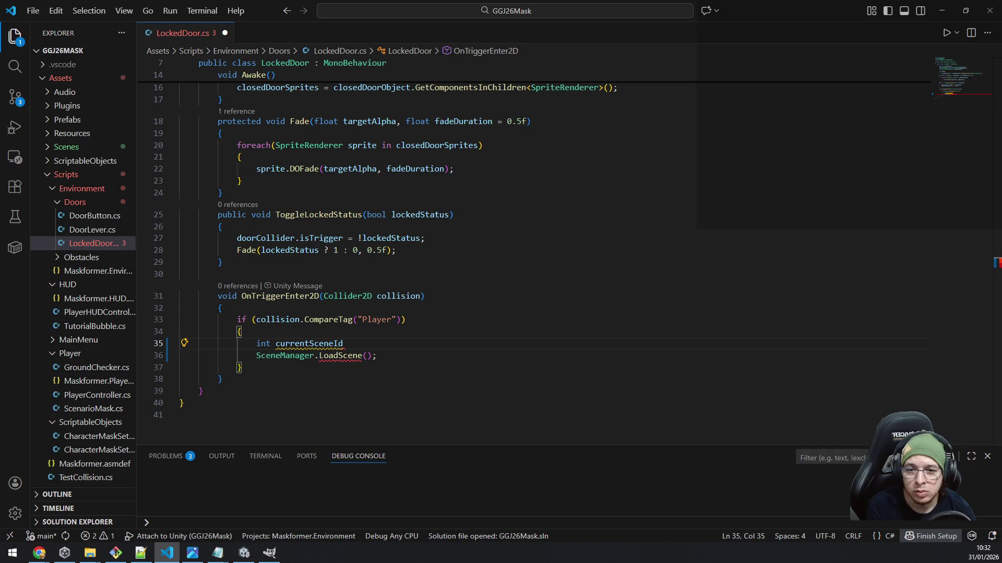
text( = Sce)
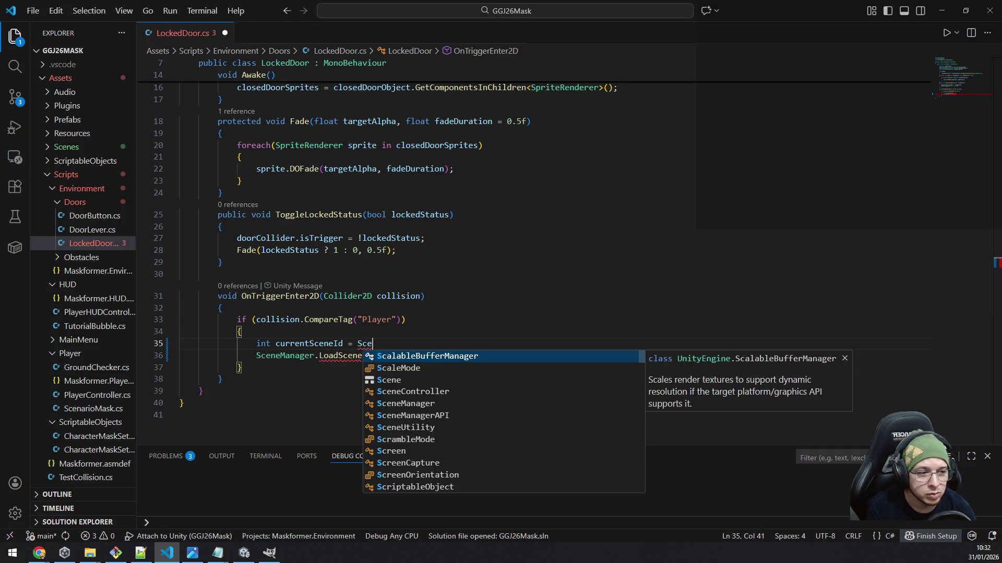
text(nemanager.getac)
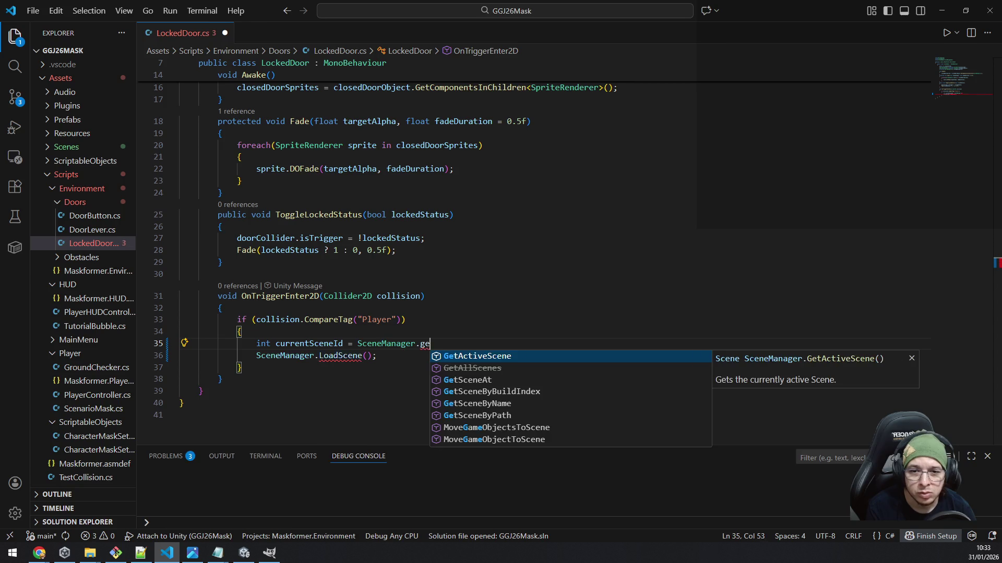
key(Tab)
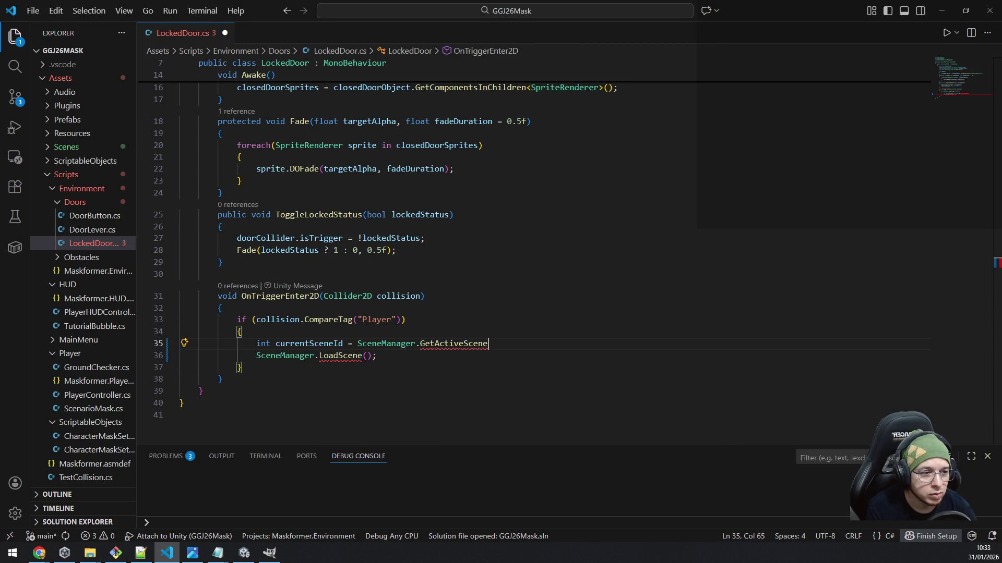
text(().buil)
key(Tab)
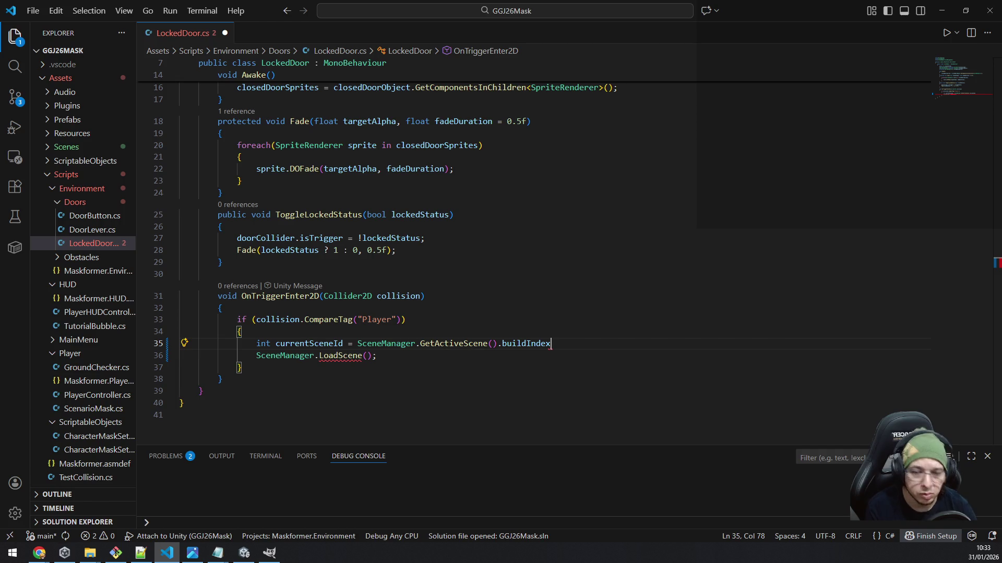
text(;)
- Pass (currentSceneId + 1) % SceneManager.sceneCount to LoadScene and save LockedDoor.cs
click(366, 355)
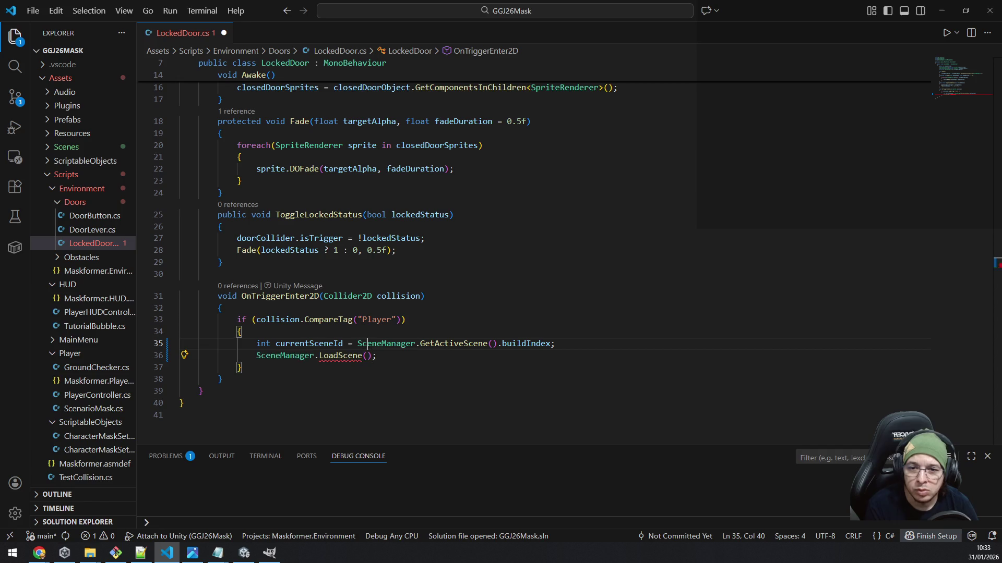
double_click(309, 343)
click(366, 355)
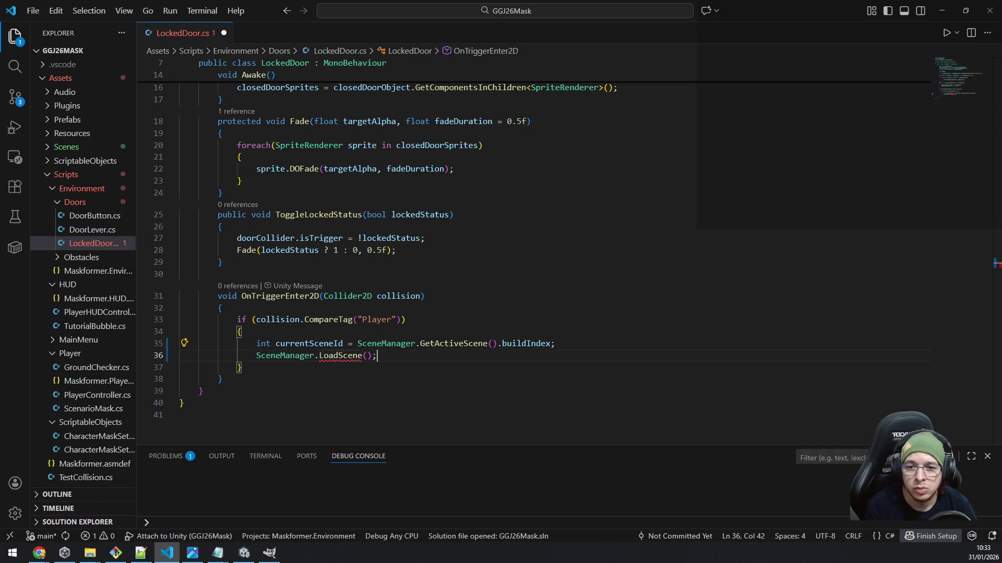
text((currentSceneId )
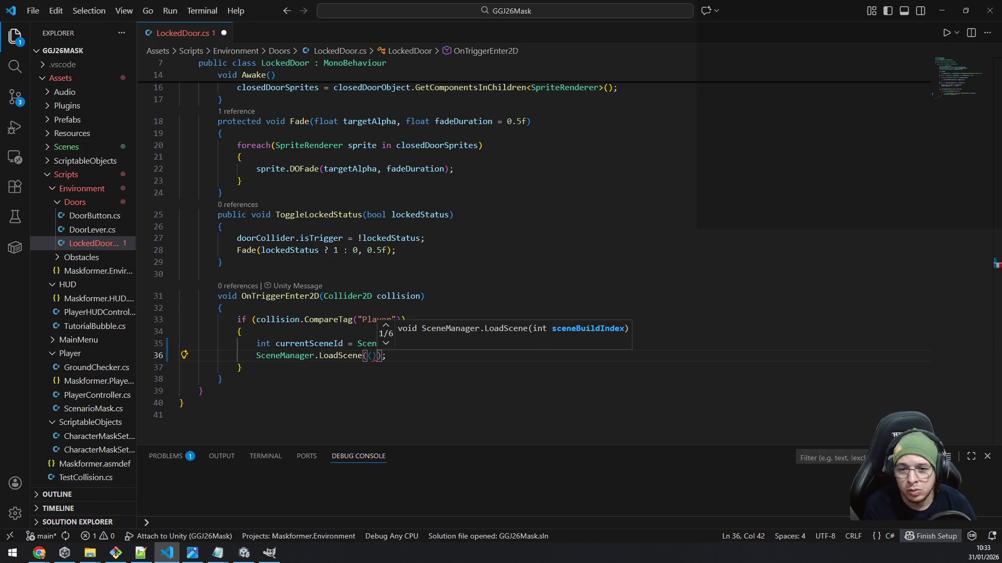
text(+ 1))
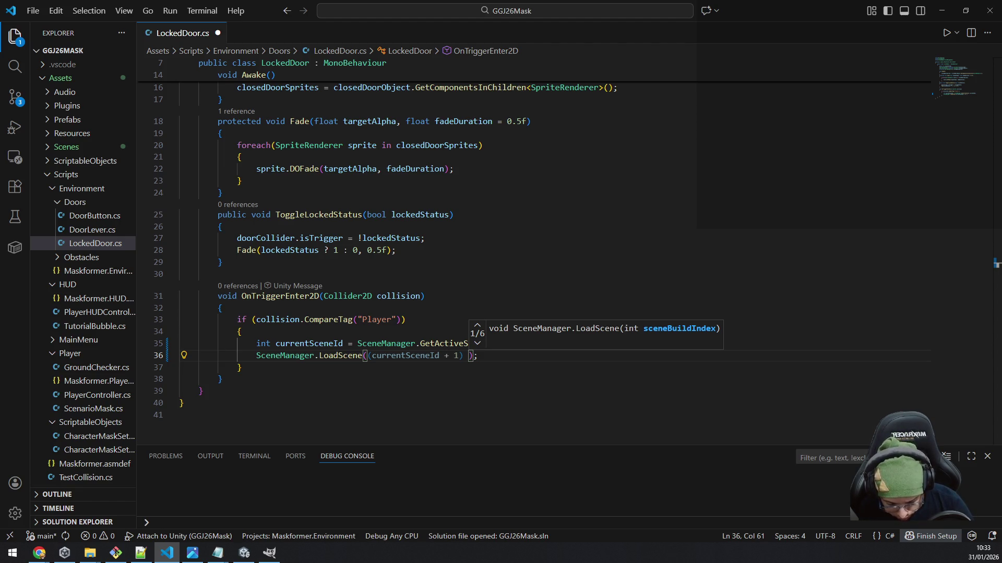
text(%)
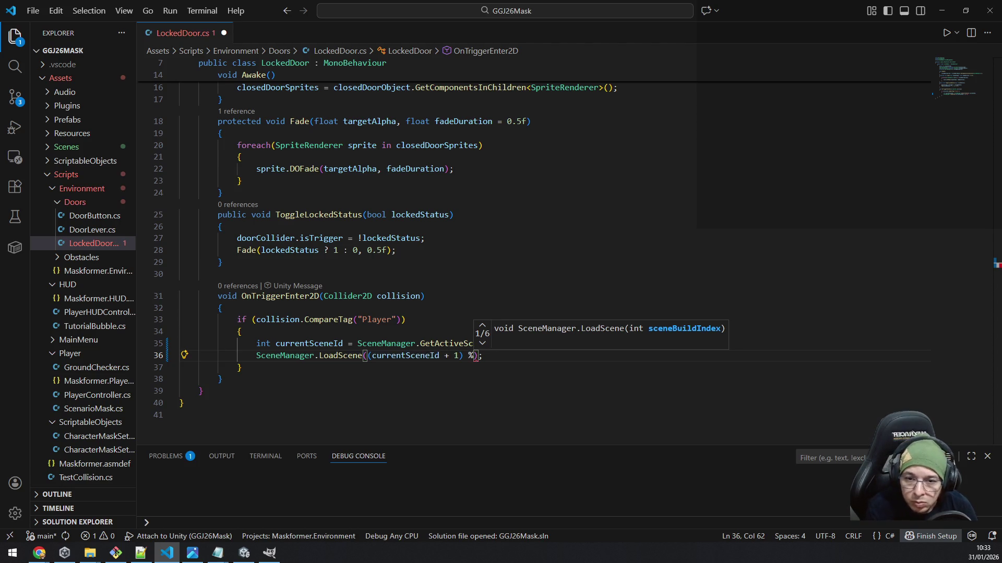
key(Escape)
text(scenemana)
key(Tab)
text(.sce)
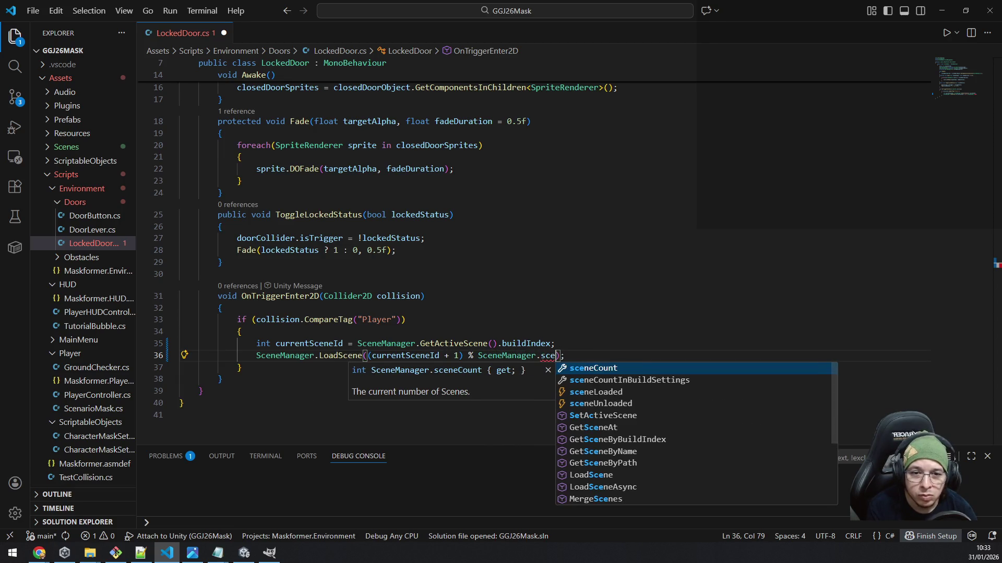
key(Tab)
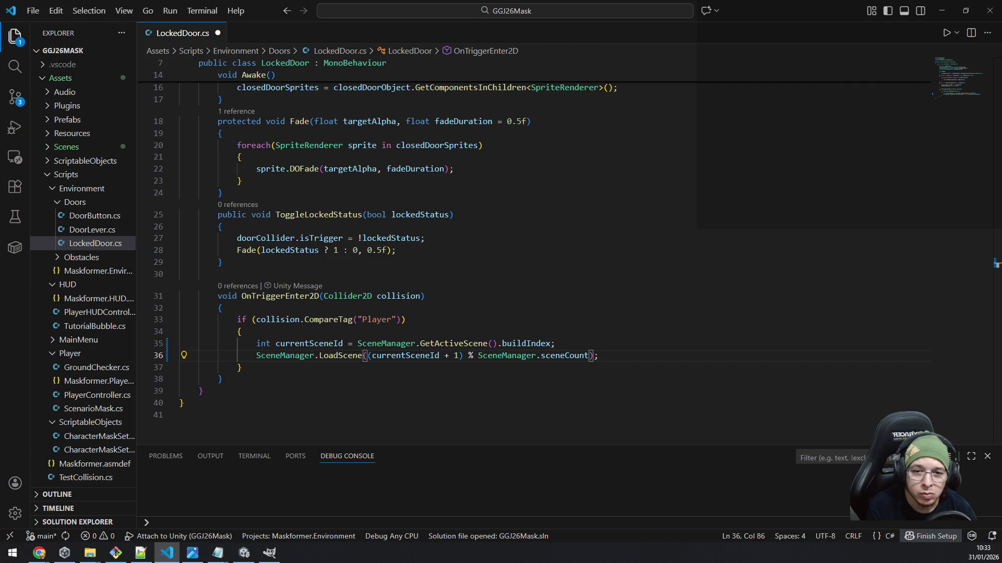
click(555, 343)
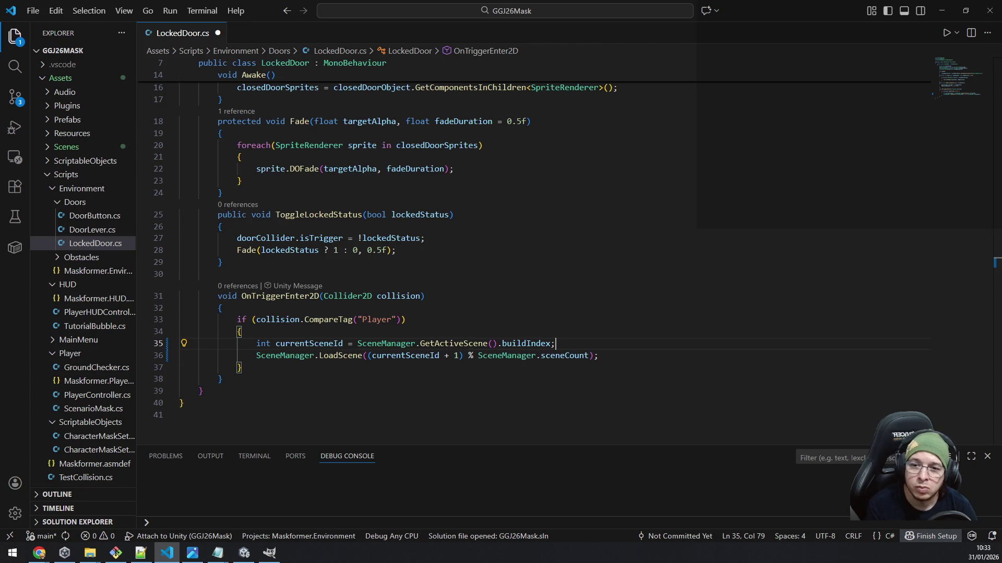
key(ctrl+s)
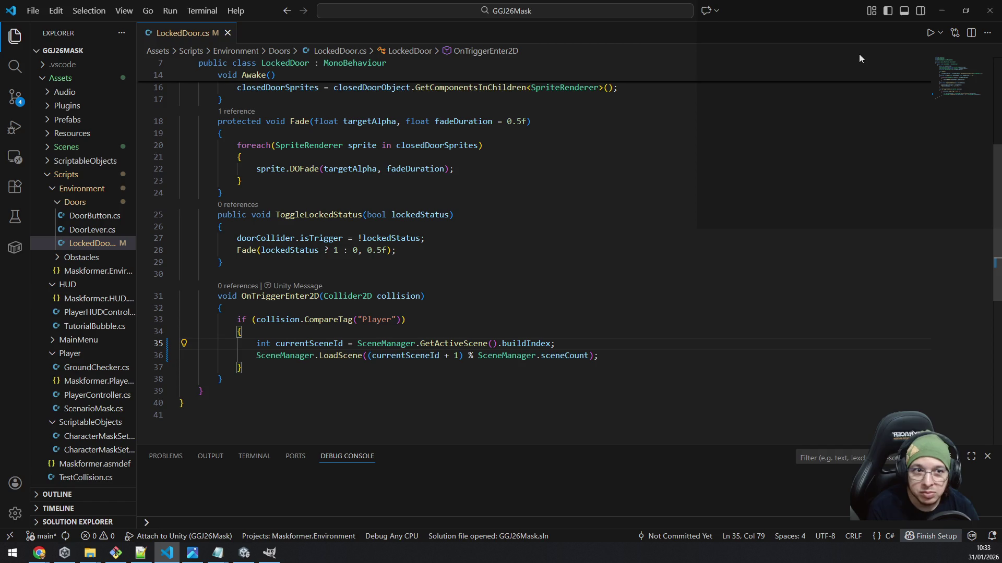
- Back in Unity, nest ExitLever under DoorsAndLocksContainer and set its X position to 0
click(941, 11)
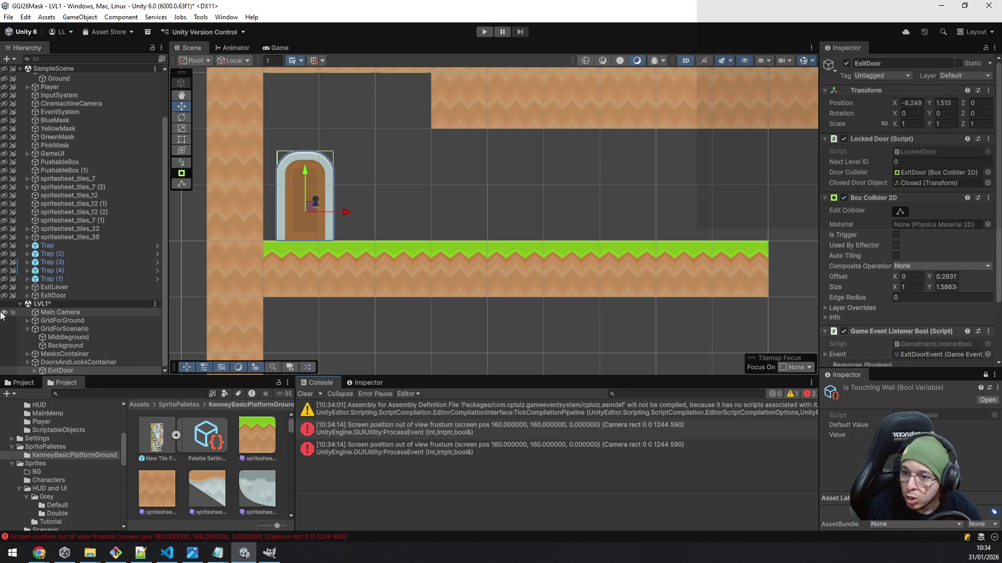
click(55, 288)
mouse_move(59, 291)
mouse_down()
mouse_move(89, 358)
mouse_move(82, 372)
mouse_up()
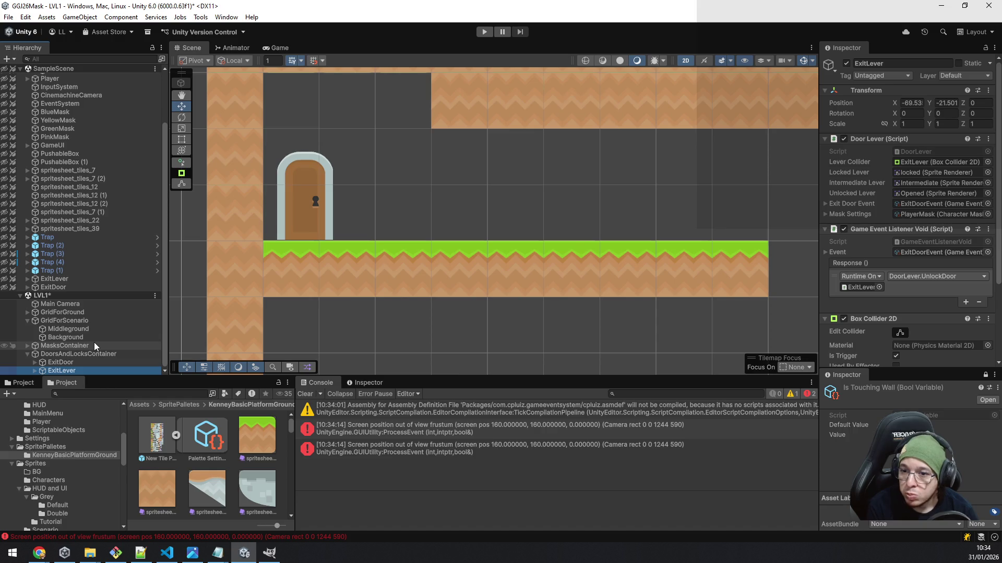
click(911, 102)
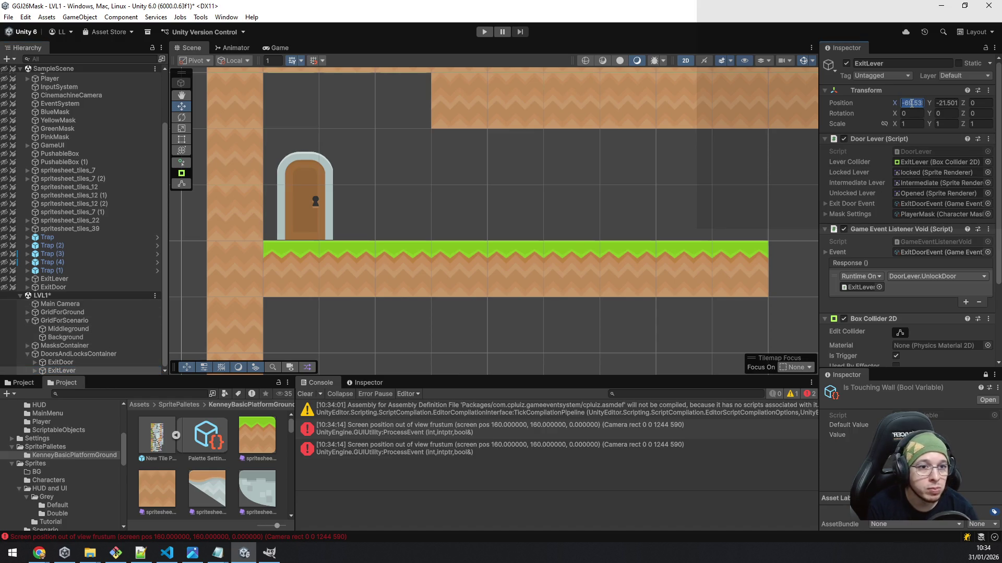
text(0)
key(Tab)
text(0)
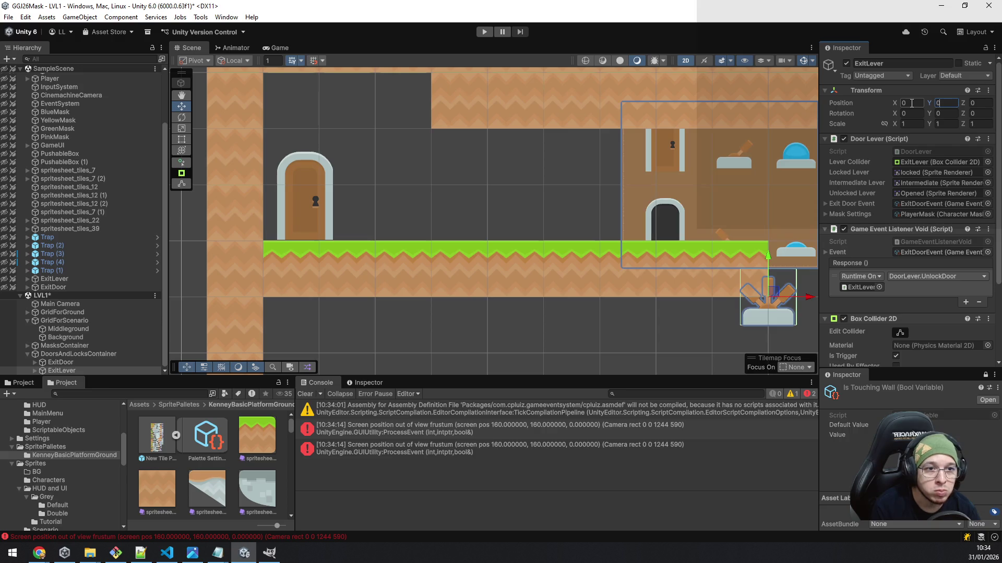
- Place ExitLever on the left platform near the door, at X -4.81, Y 1.51
scroll(691, 228, down, 4)
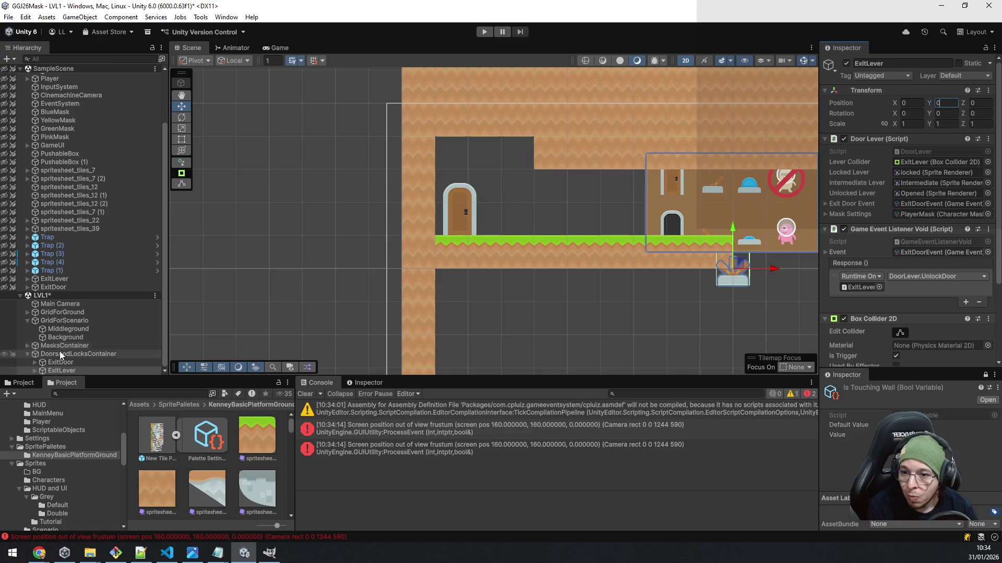
click(34, 371)
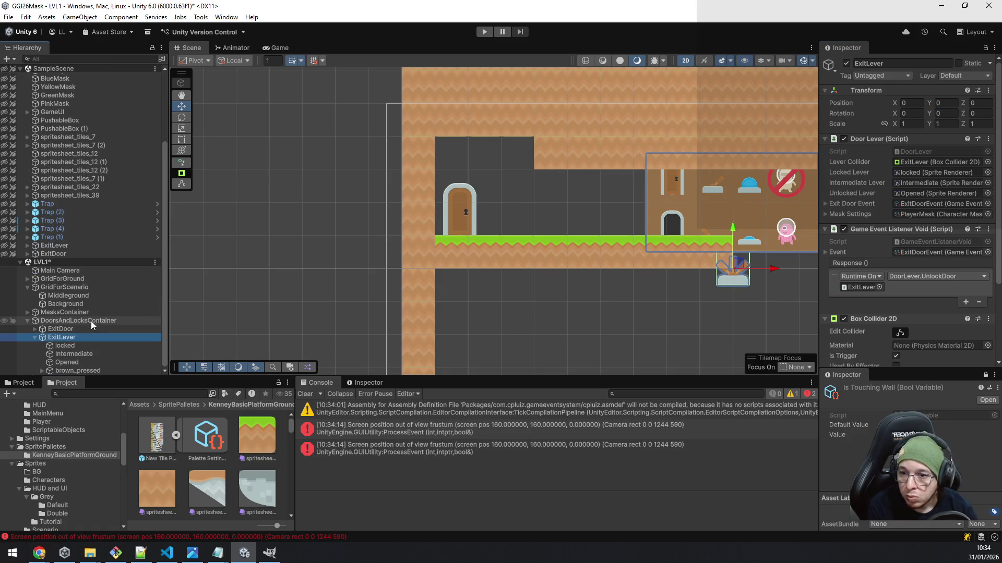
click(93, 371)
click(280, 352)
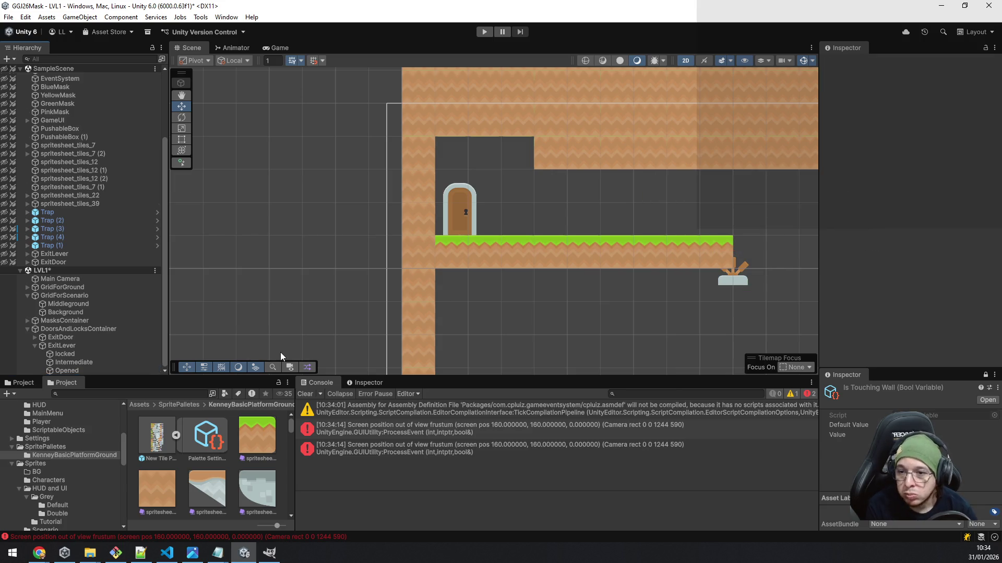
click(35, 347)
click(72, 358)
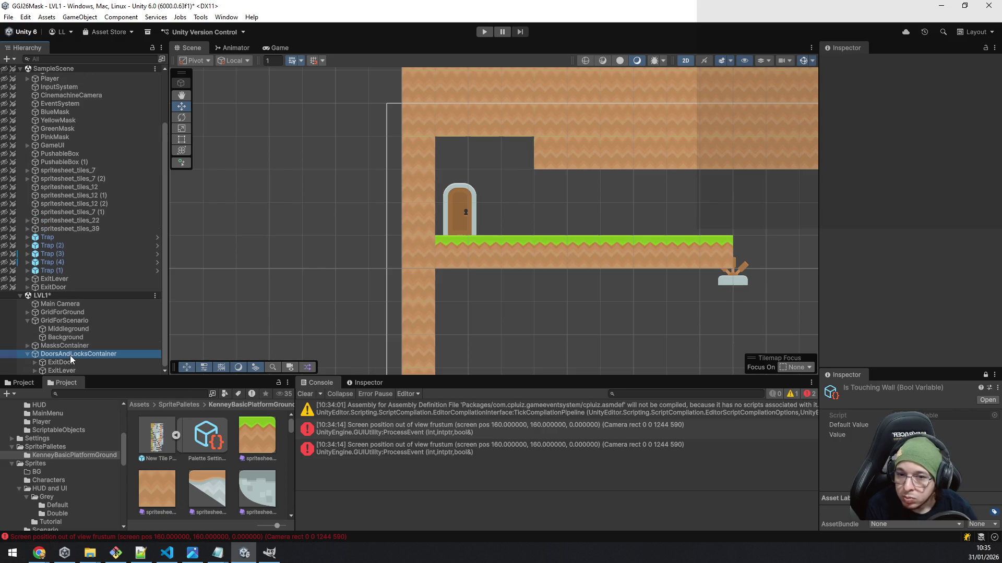
drag(734, 266, 687, 230)
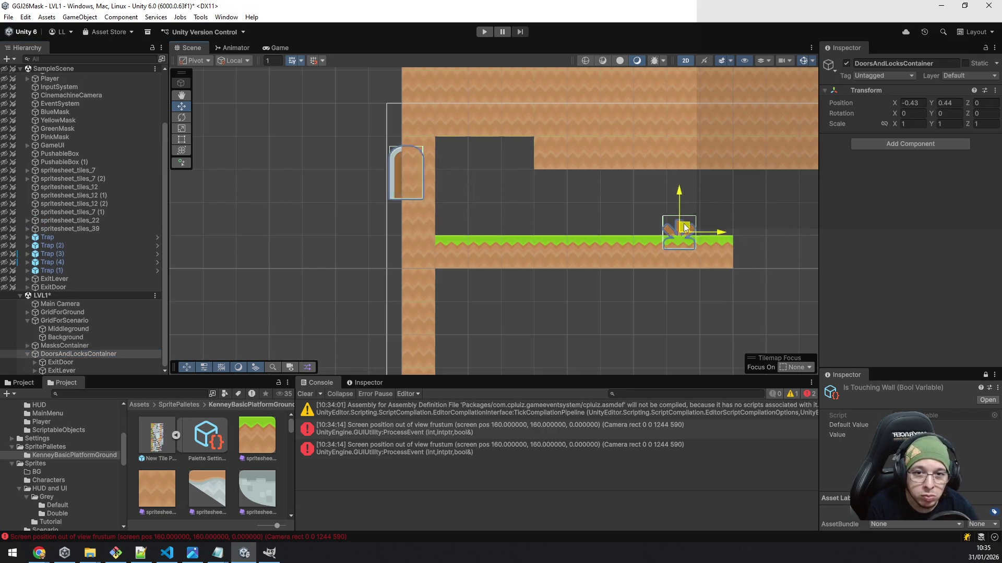
key(ctrl+z)
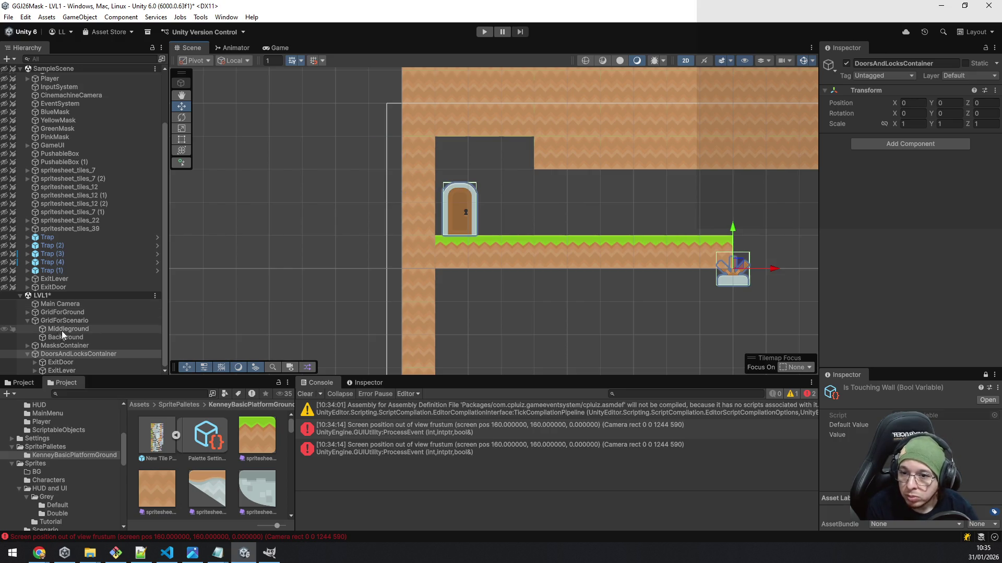
click(73, 370)
mouse_move(734, 255)
mouse_down()
mouse_move(573, 208)
mouse_move(543, 216)
mouse_move(582, 218)
mouse_up()
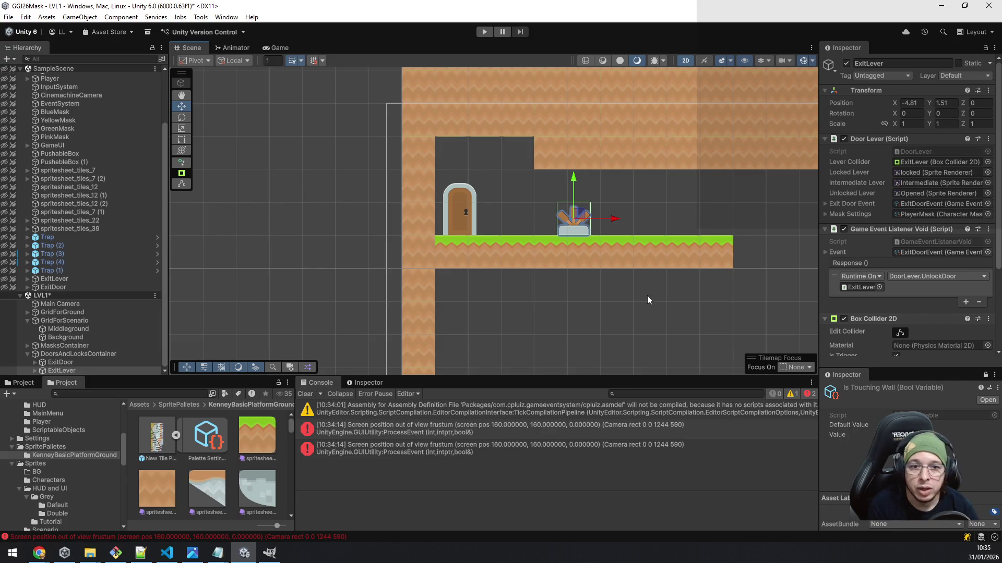
drag(736, 270, 602, 285)
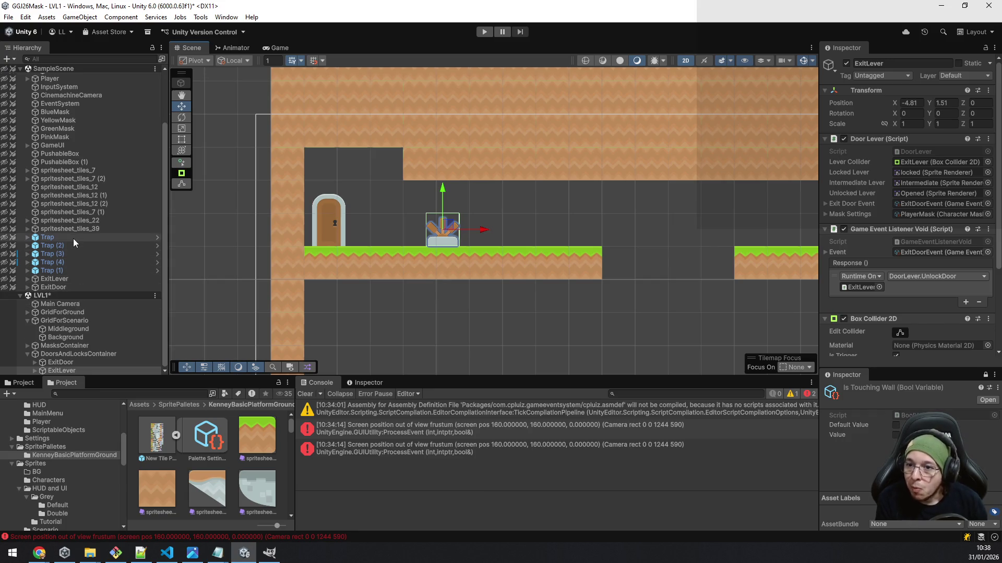
scroll(443, 265, down, 3)
drag(624, 296, 490, 243)
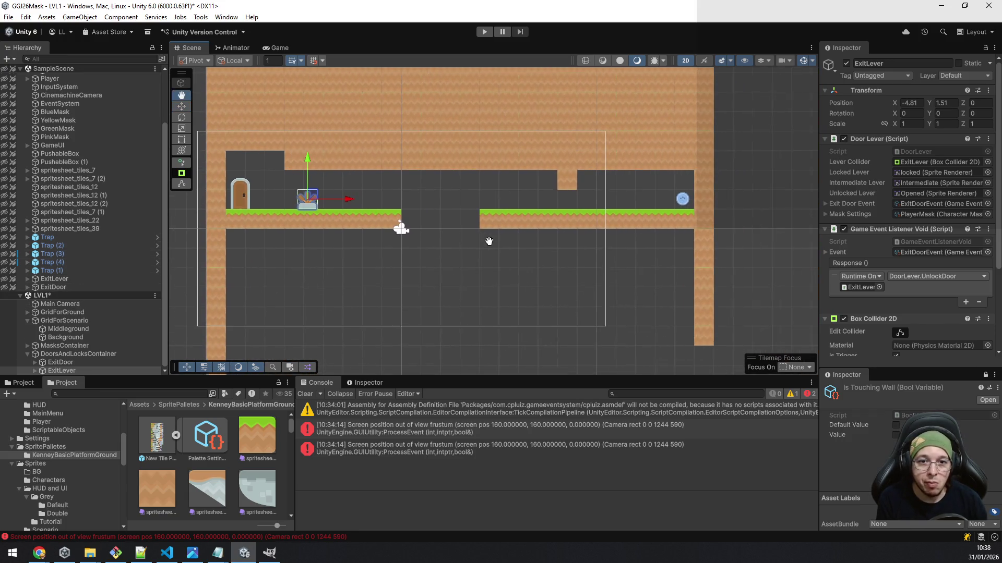
scroll(569, 295, up, 2)
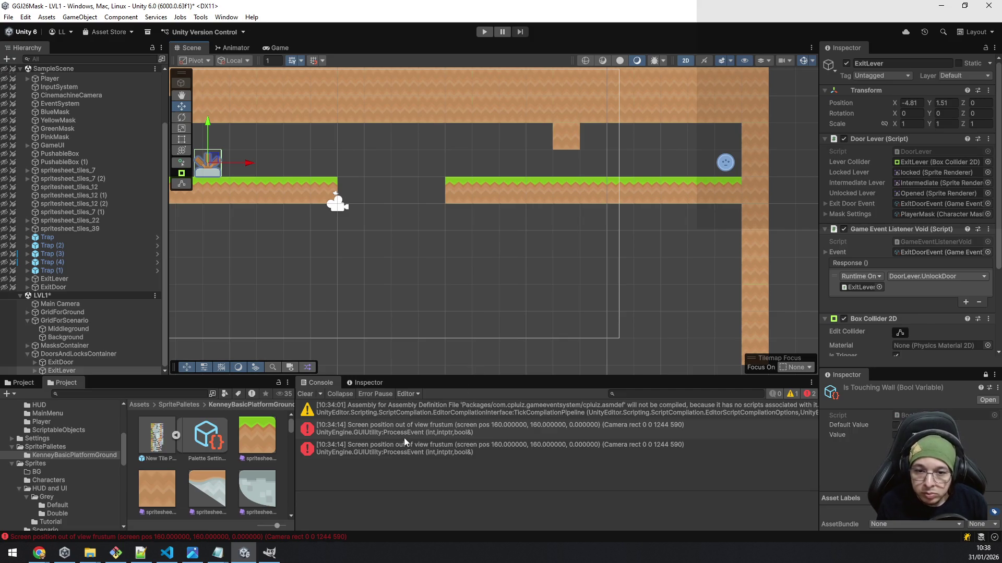
click(429, 415)
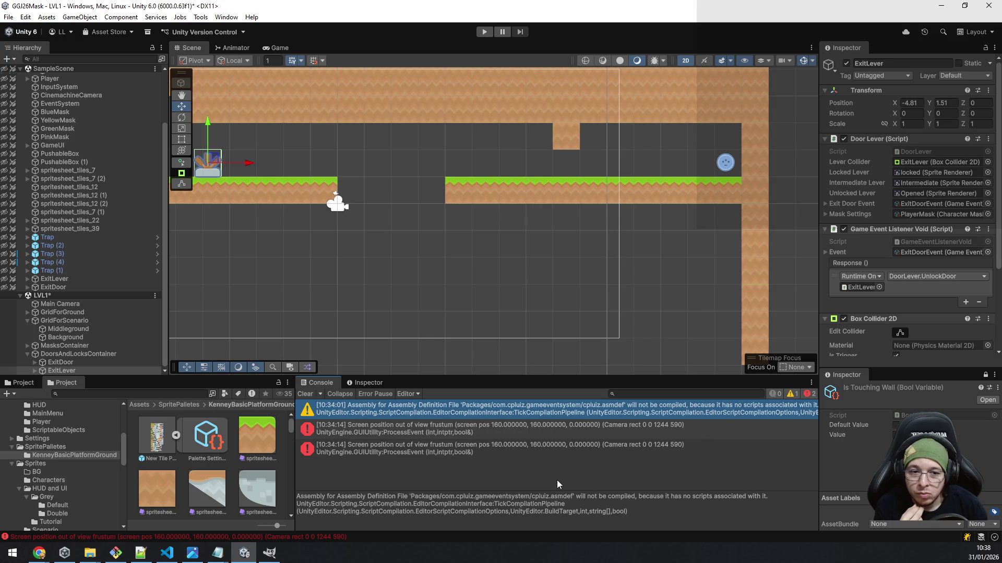
click(305, 394)
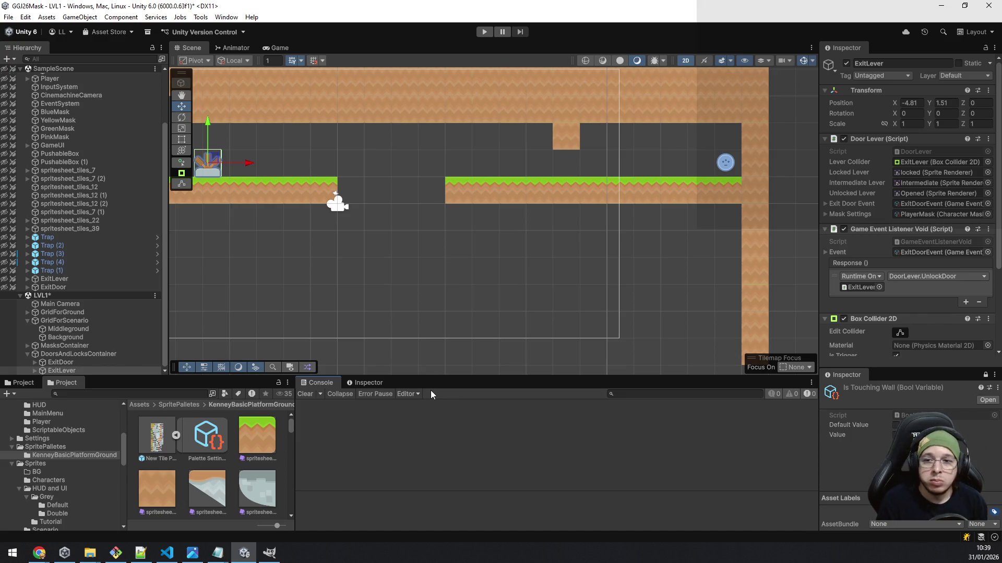
scroll(435, 293, down, 5)
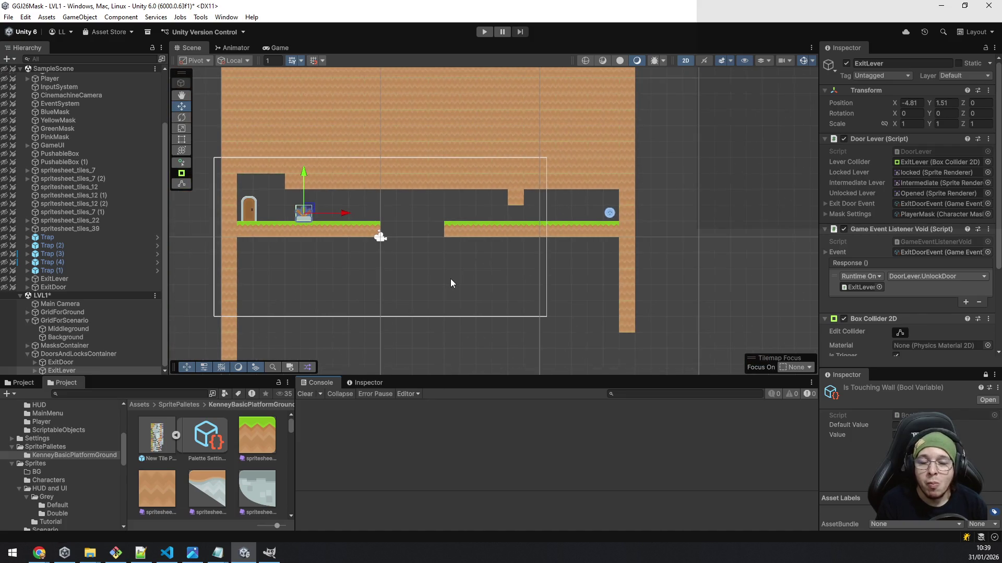
drag(478, 286, 550, 223)
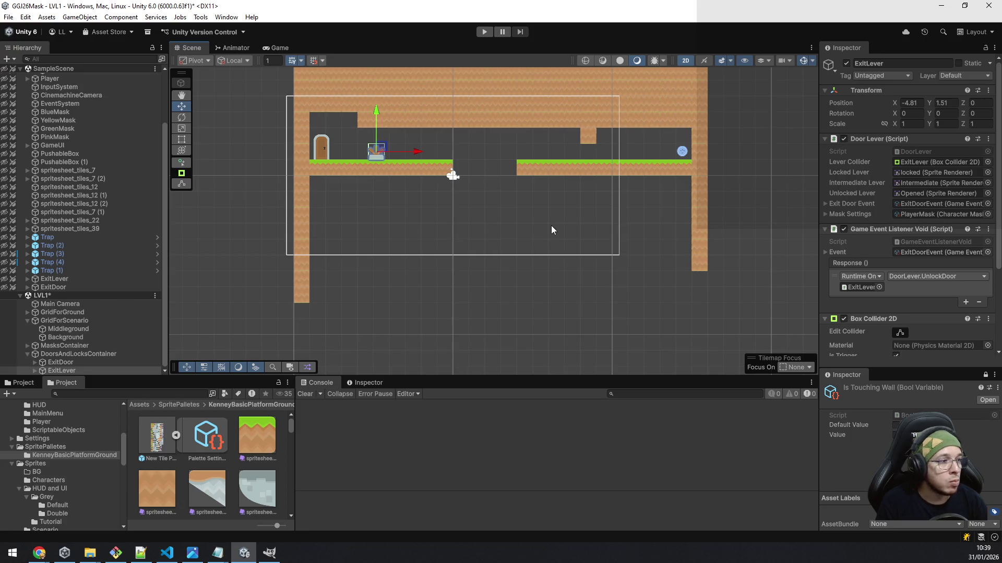
scroll(551, 226, up, 3)
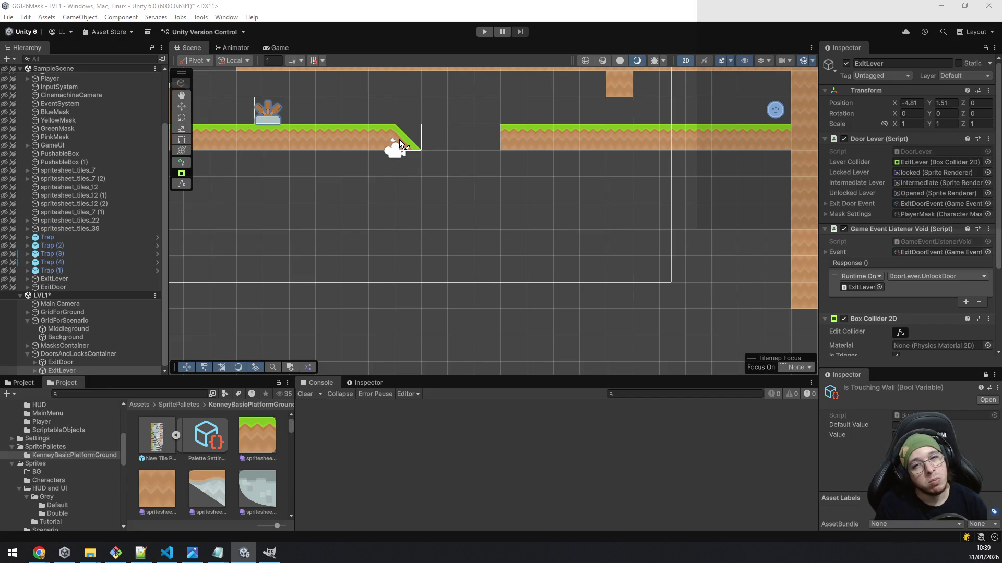
- Paint one square grass-topped ground tile below the gap between the two platforms
scroll(399, 156, up, 3)
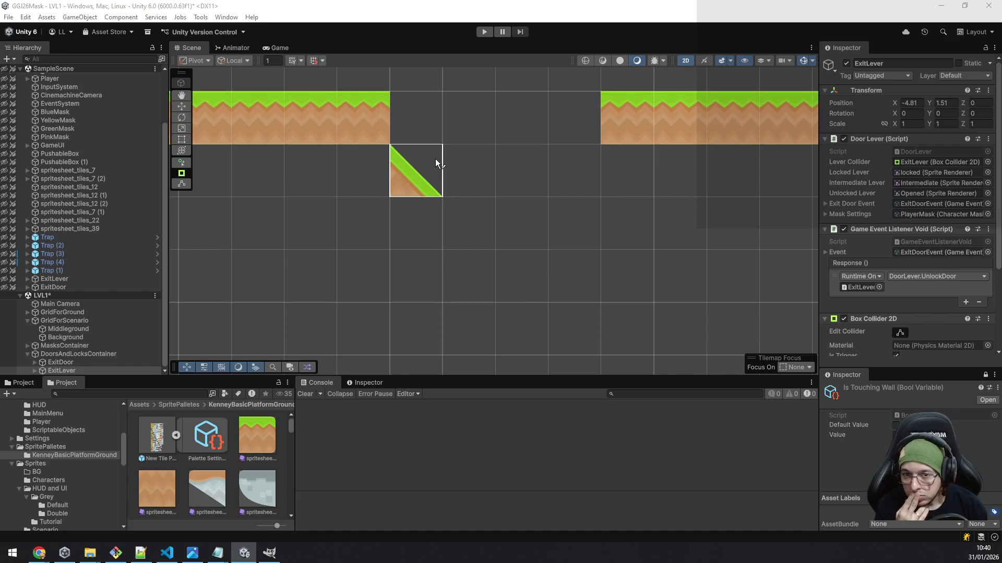
scroll(435, 159, down, 4)
mouse_move(434, 161)
mouse_down()
mouse_move(509, 172)
mouse_move(506, 146)
mouse_move(508, 267)
mouse_move(437, 290)
mouse_up()
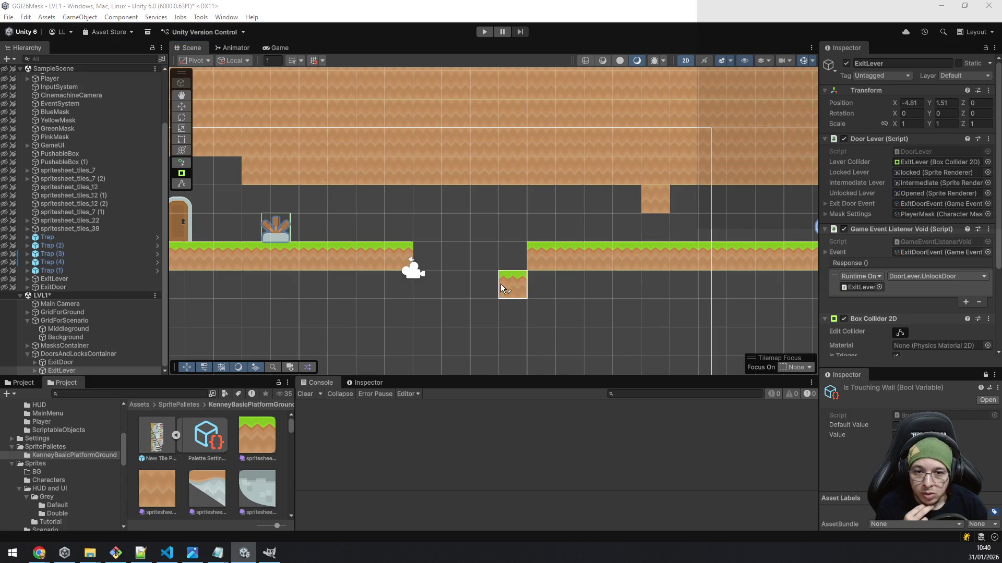
click(489, 311)
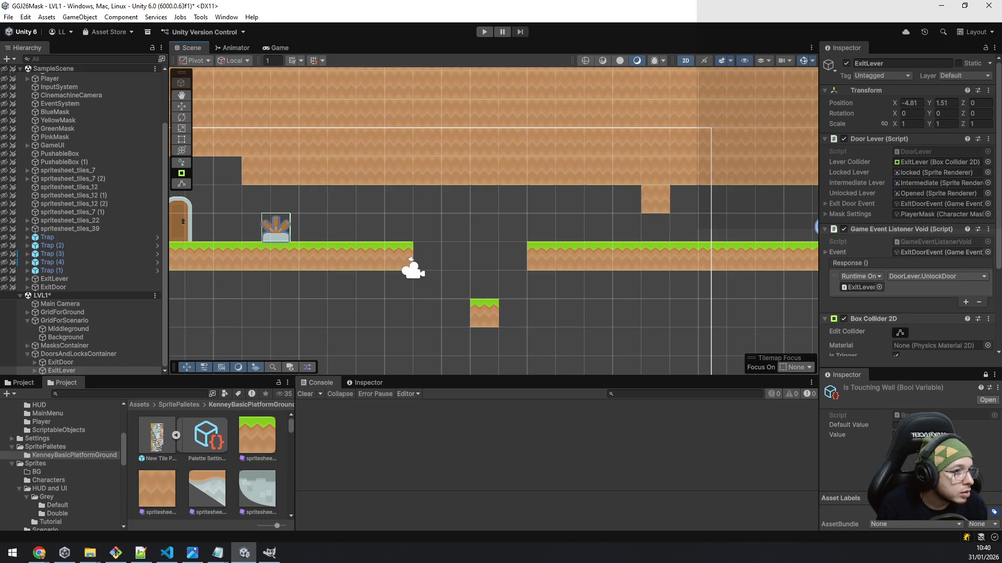
drag(300, 334, 509, 323)
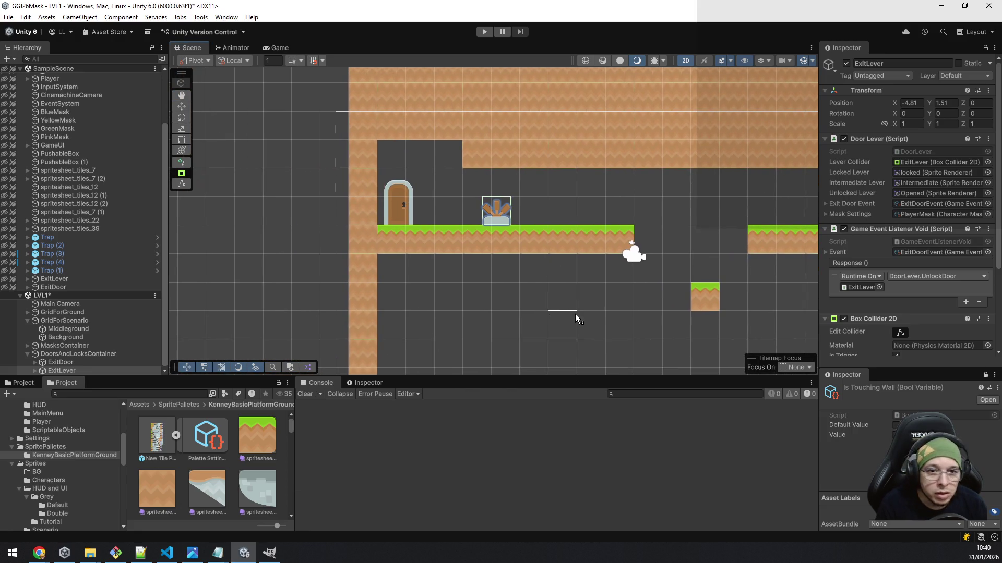
scroll(577, 314, up, 2)
mouse_move(638, 275)
mouse_down()
mouse_move(615, 308)
mouse_move(575, 287)
mouse_move(382, 262)
mouse_up()
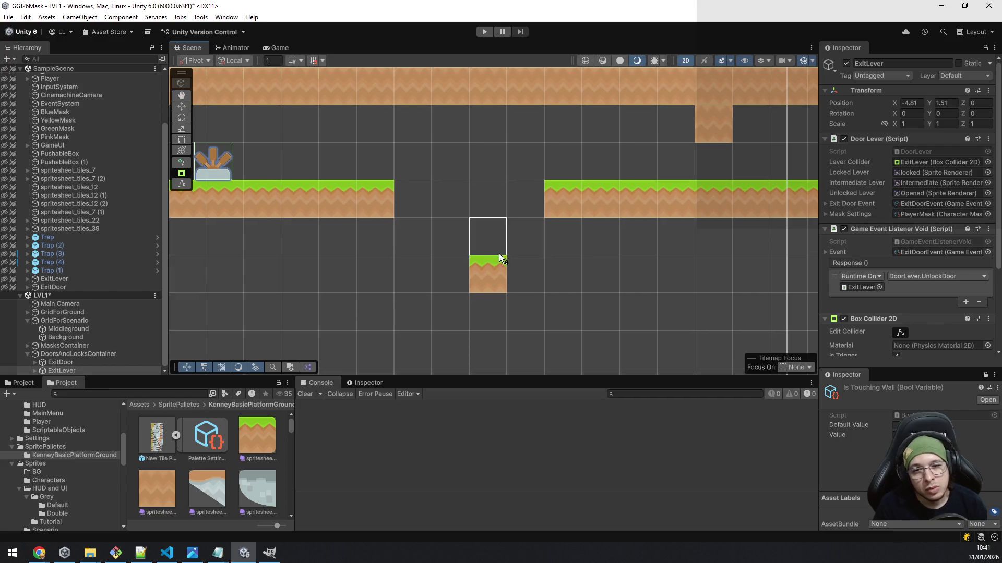
scroll(493, 263, down, 2)
drag(449, 268, 512, 327)
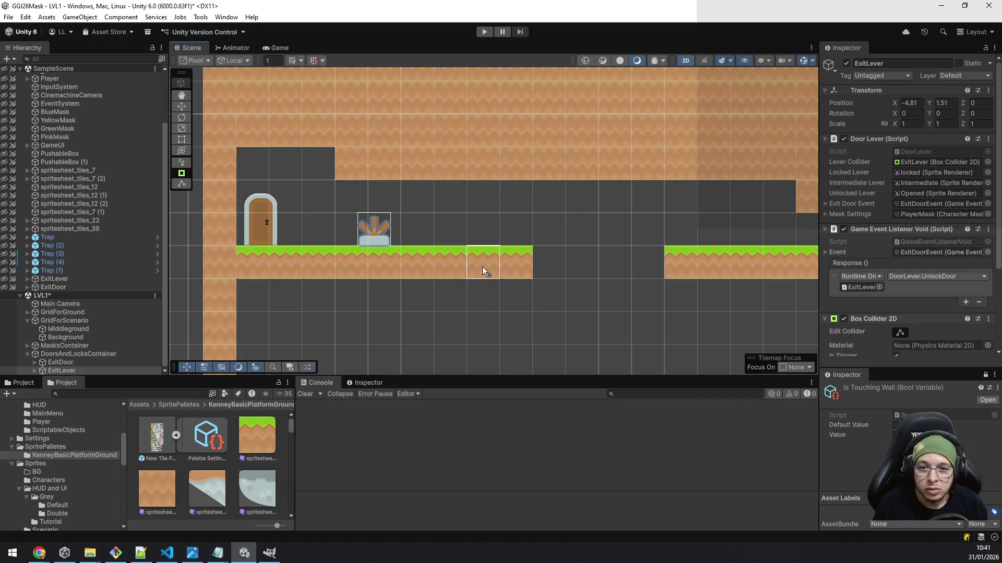
scroll(712, 332, down, 2)
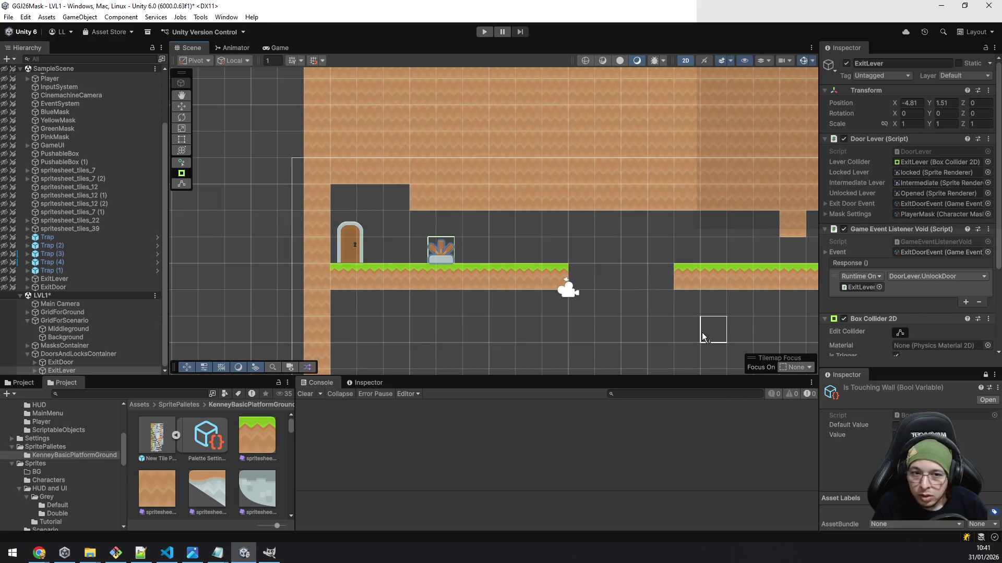
drag(674, 321, 529, 264)
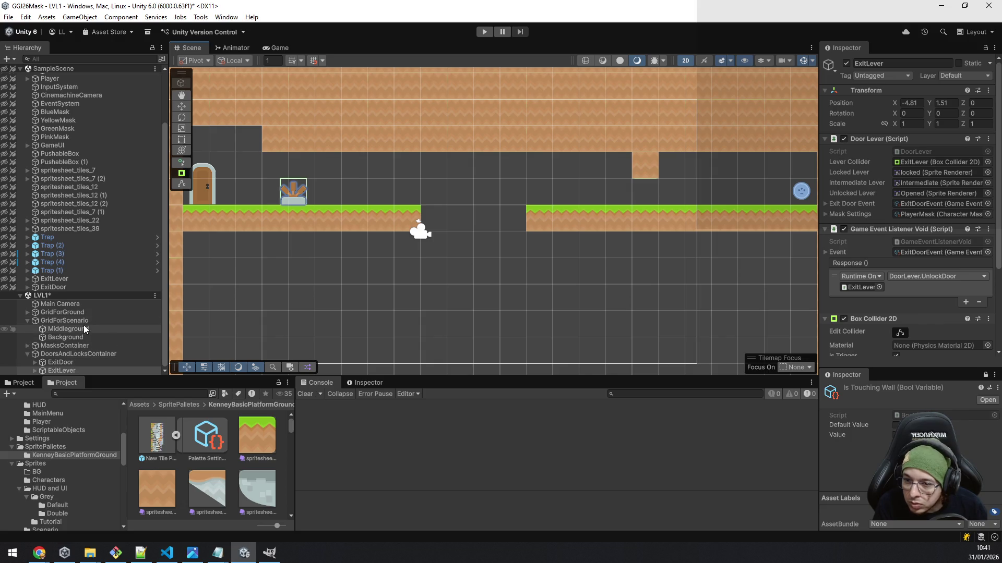
click(27, 313)
- On the Ground tilemap, paint grass tiles into the gap at the middle platform's left end
click(59, 320)
mouse_move(395, 272)
mouse_down()
mouse_move(440, 299)
mouse_move(452, 253)
mouse_up()
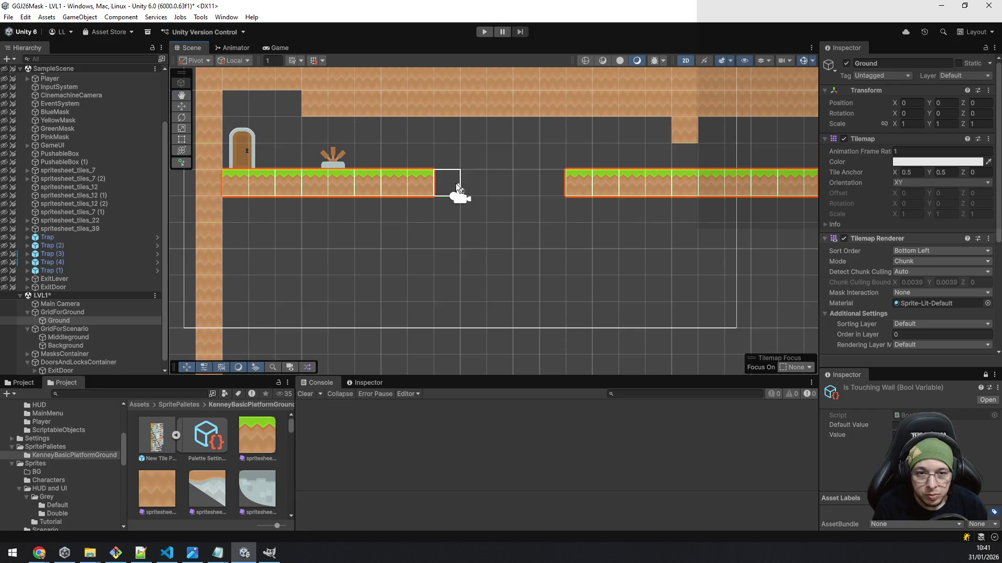
drag(598, 220, 539, 249)
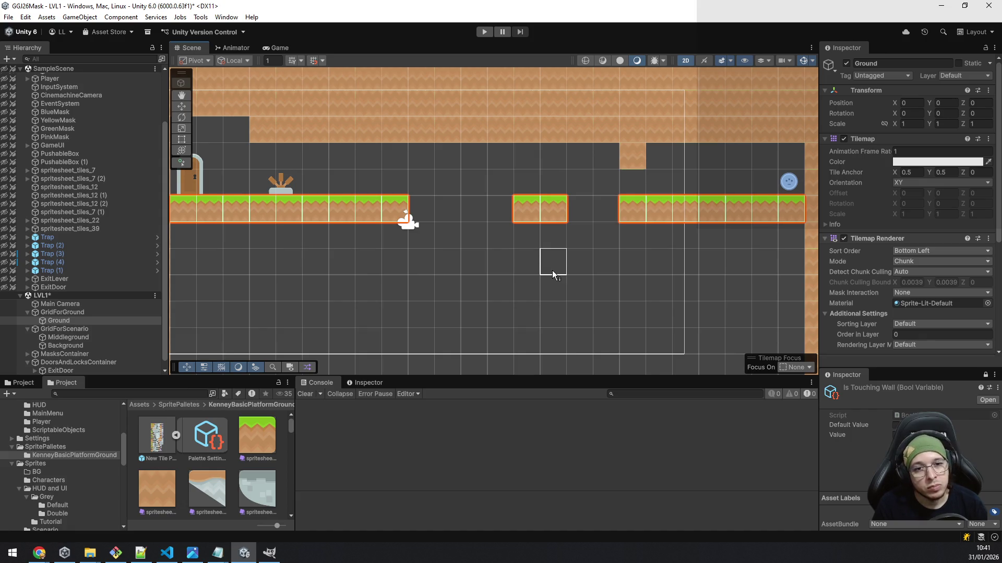
key(ctrl+y)
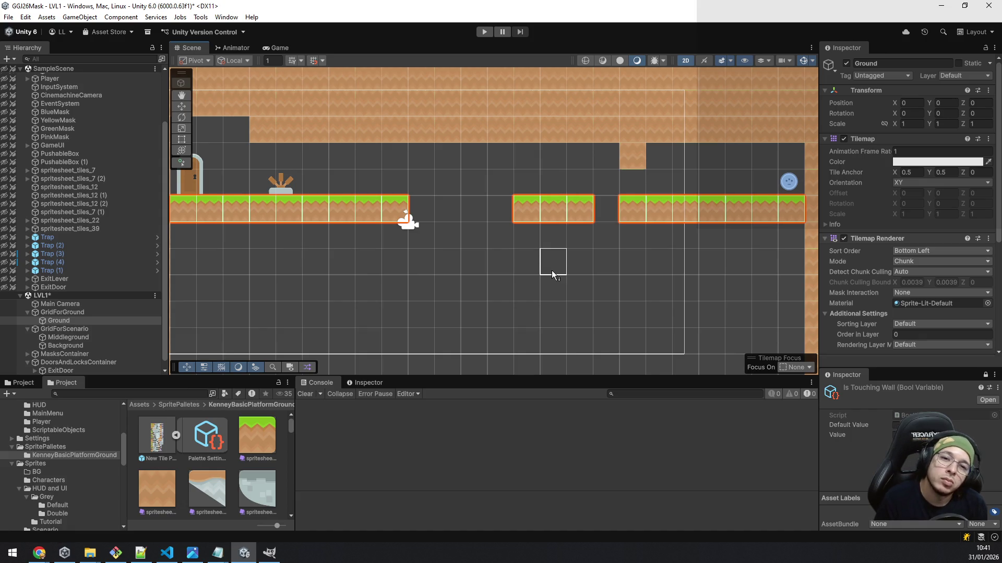
key(ctrl+y)
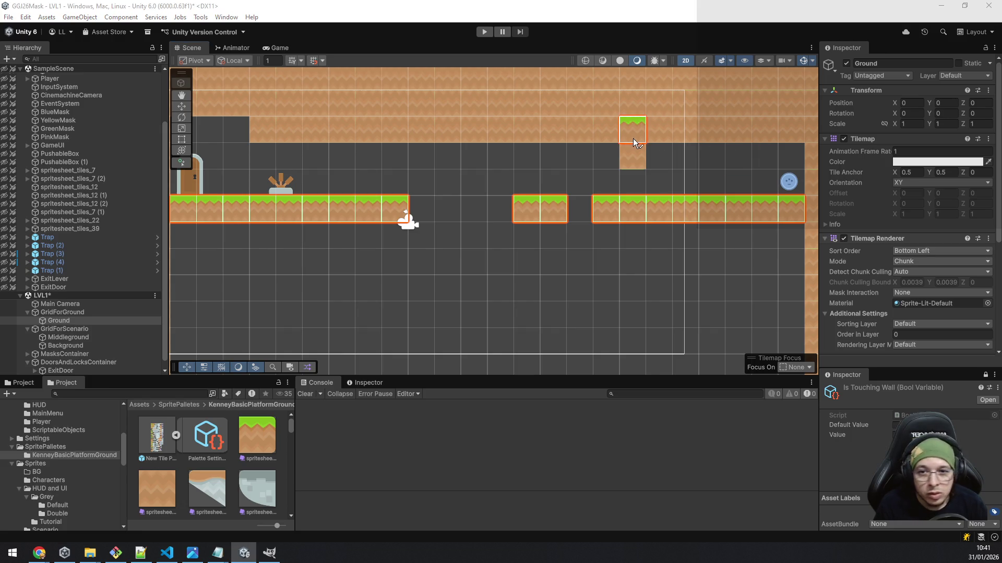
click(494, 216)
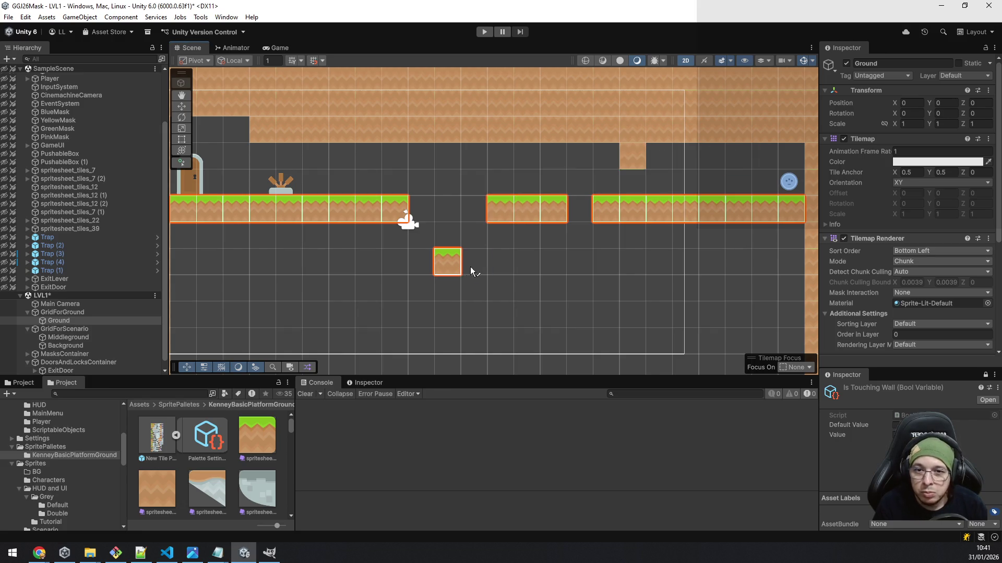
- Erase the two rightmost tiles of the left platform
drag(465, 267, 625, 319)
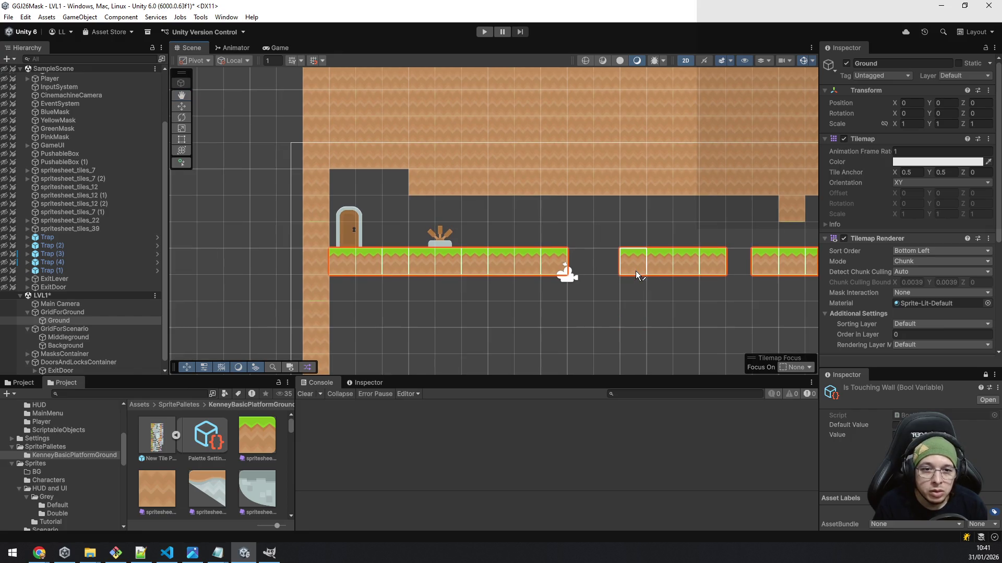
drag(642, 278, 575, 259)
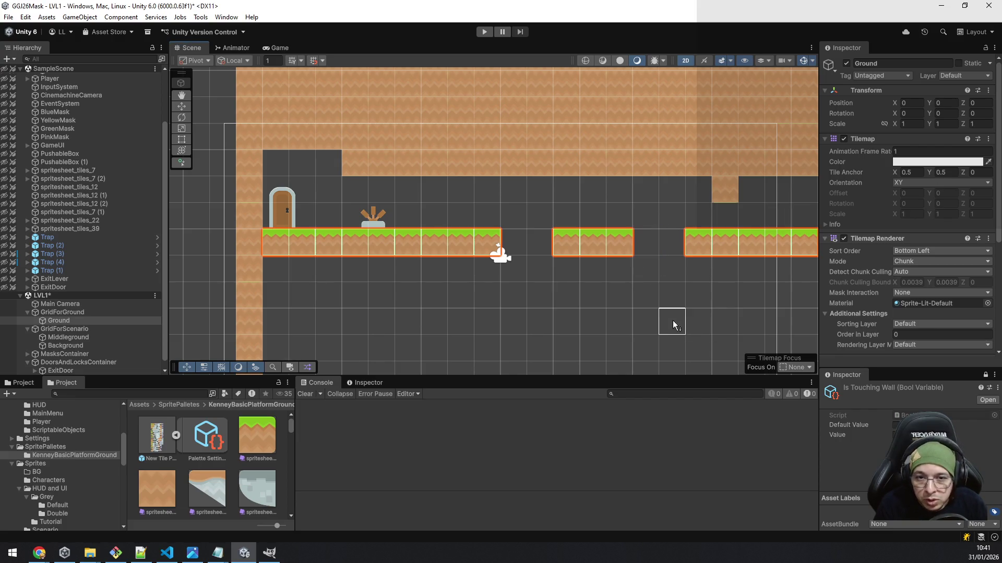
drag(508, 257, 458, 242)
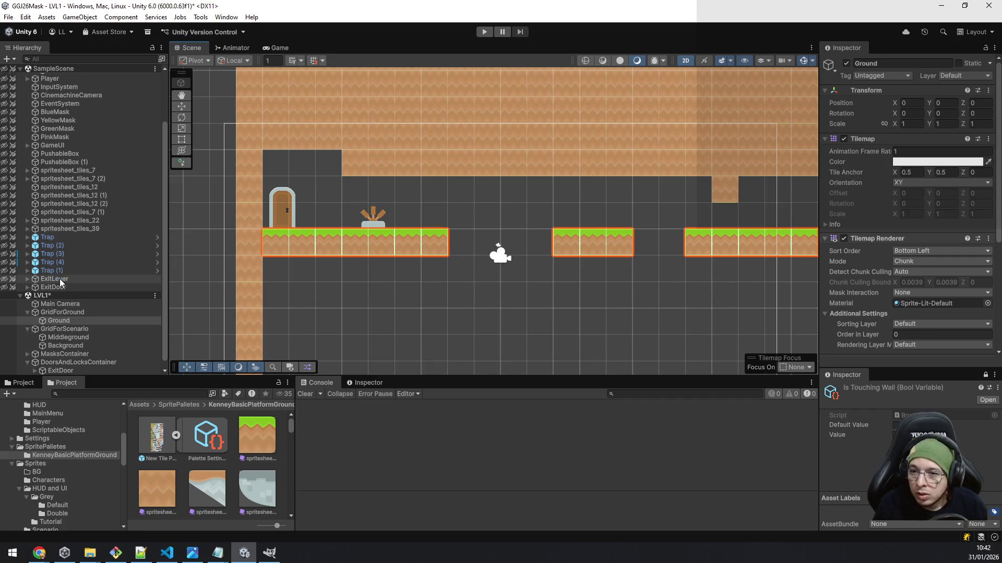
- Move ExitLever left with the Move tool, closer to the door, to X -5.97
scroll(68, 368, down, 1)
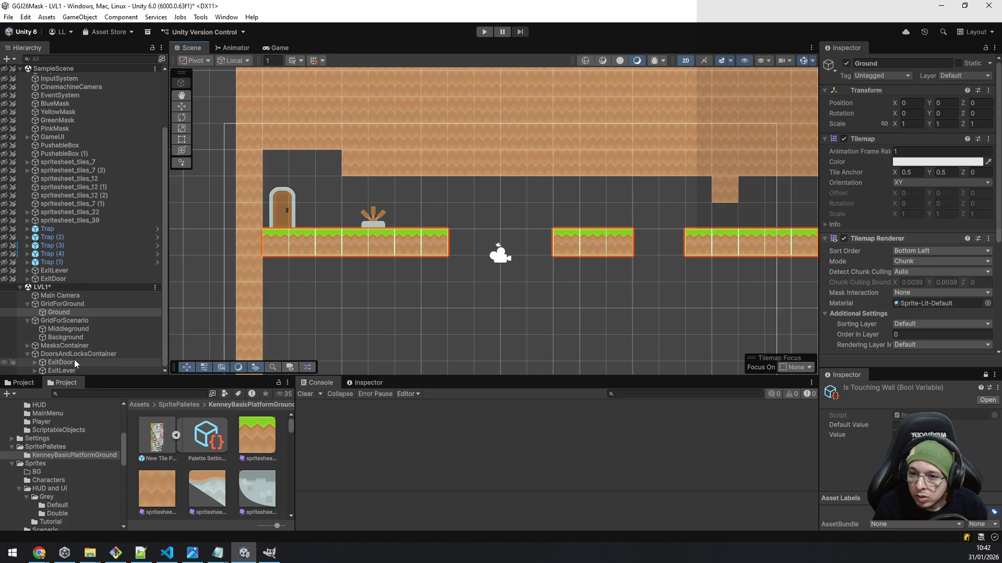
click(74, 367)
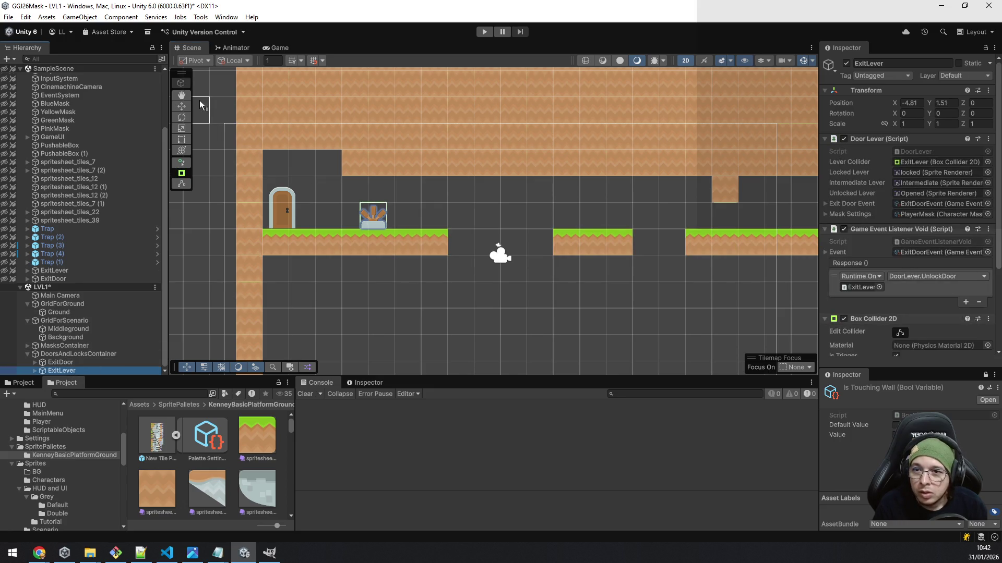
click(181, 106)
drag(416, 219, 395, 218)
drag(388, 218, 387, 218)
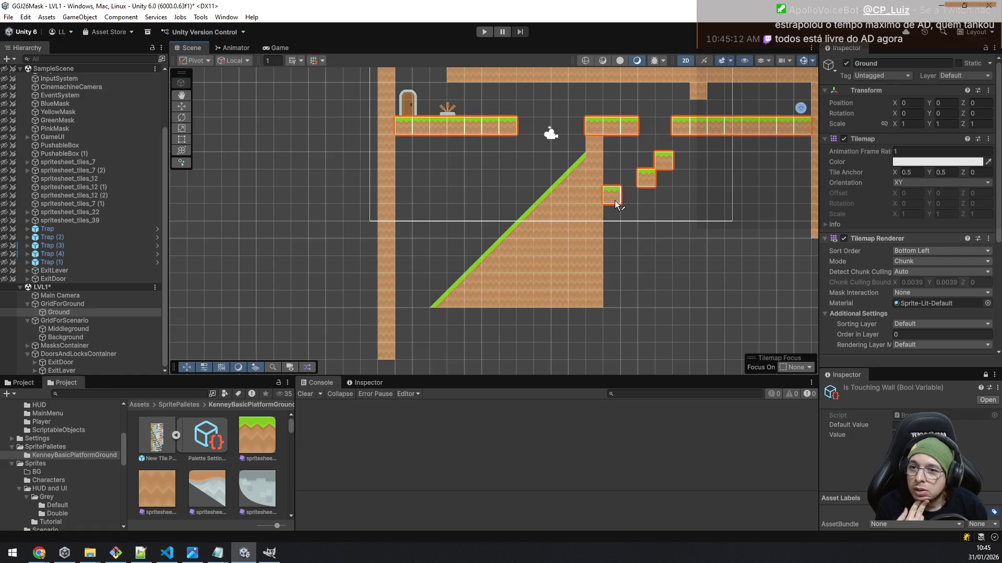
- Move the Player onto the lowest grass step beside the slope, at 3.54, -2.87
scroll(79, 166, up, 3)
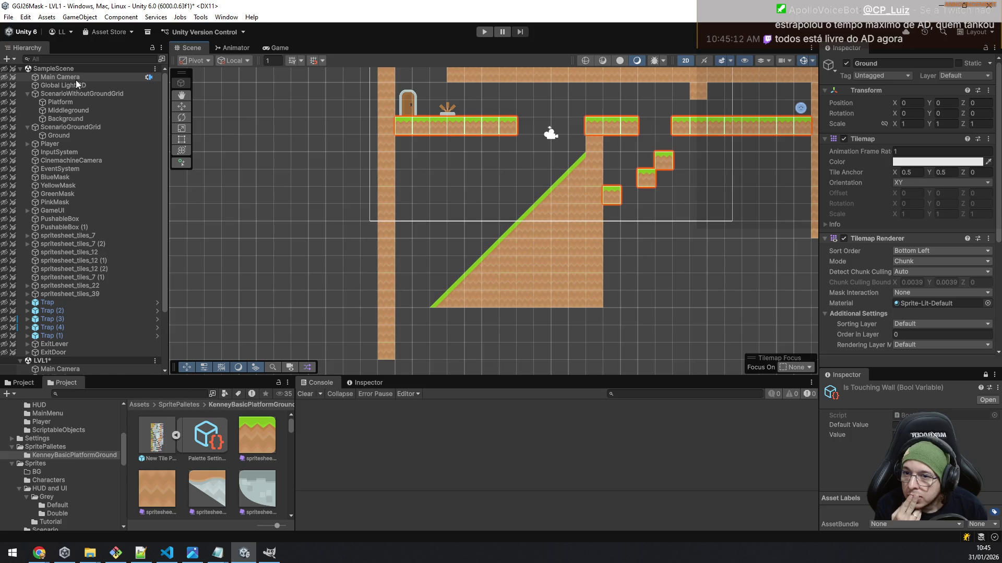
click(57, 145)
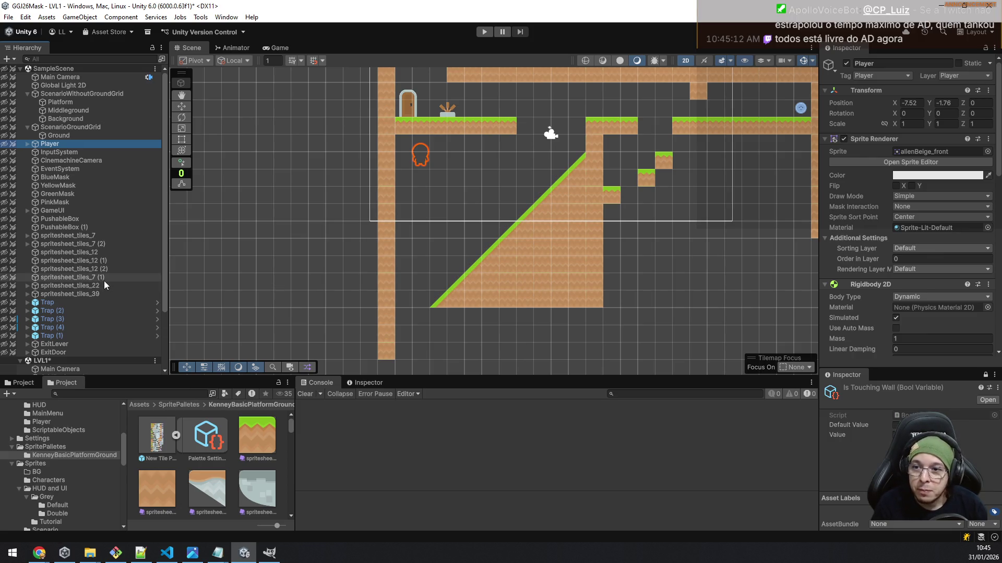
scroll(69, 308, down, 3)
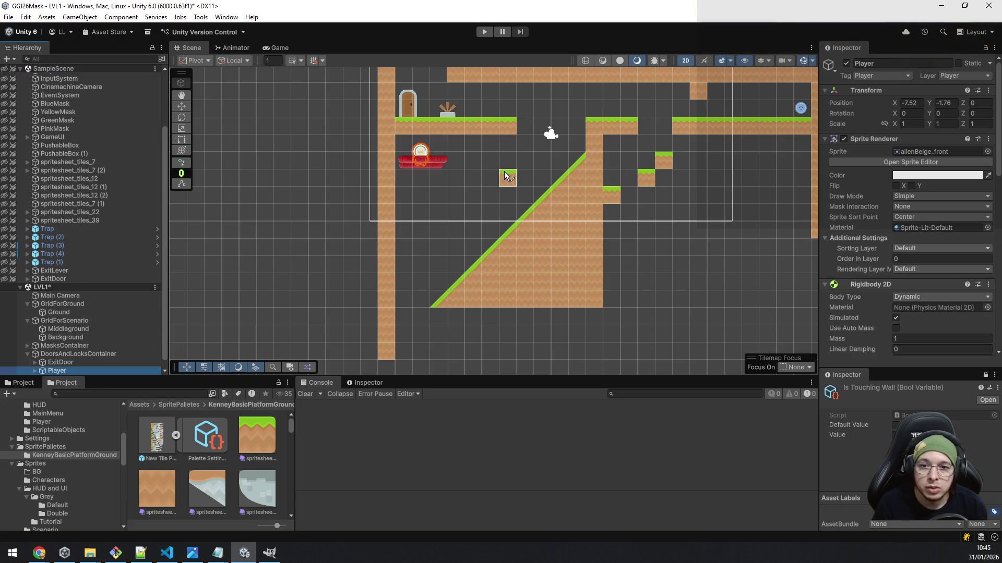
click(181, 108)
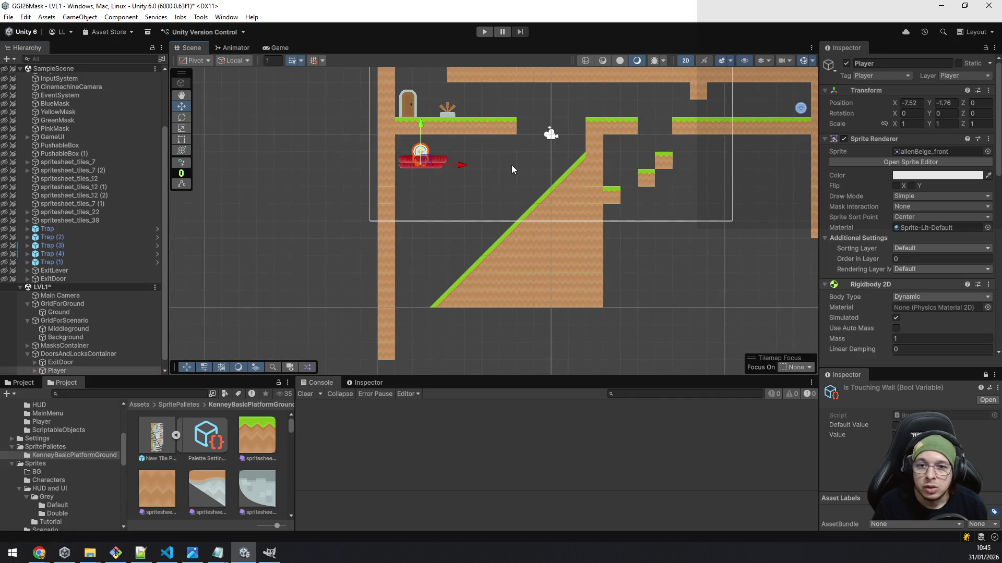
mouse_move(425, 163)
mouse_down()
mouse_move(606, 138)
mouse_move(633, 144)
mouse_move(616, 180)
mouse_up()
scroll(634, 209, up, 5)
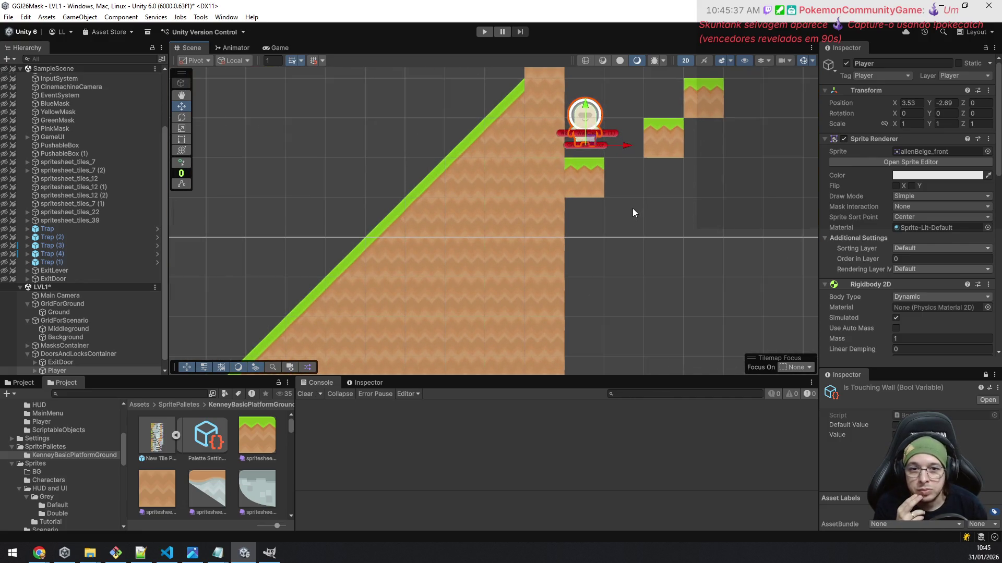
drag(593, 133, 593, 146)
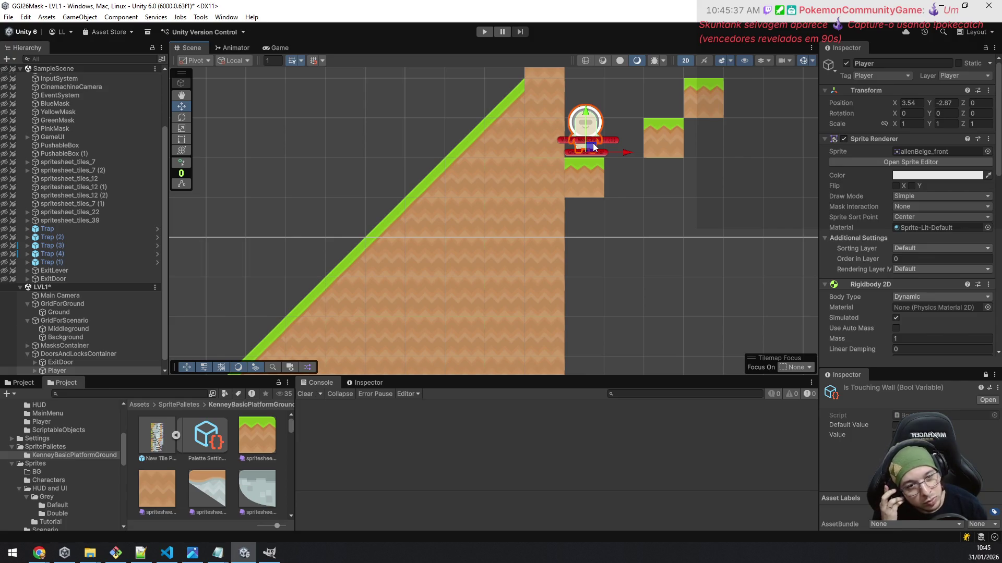
scroll(611, 171, down, 4)
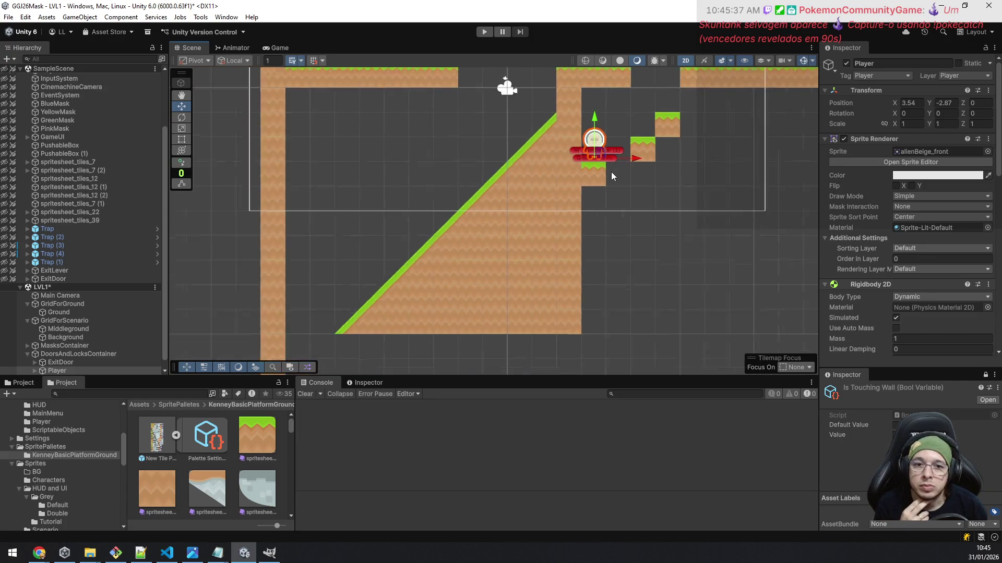
scroll(36, 135, up, 3)
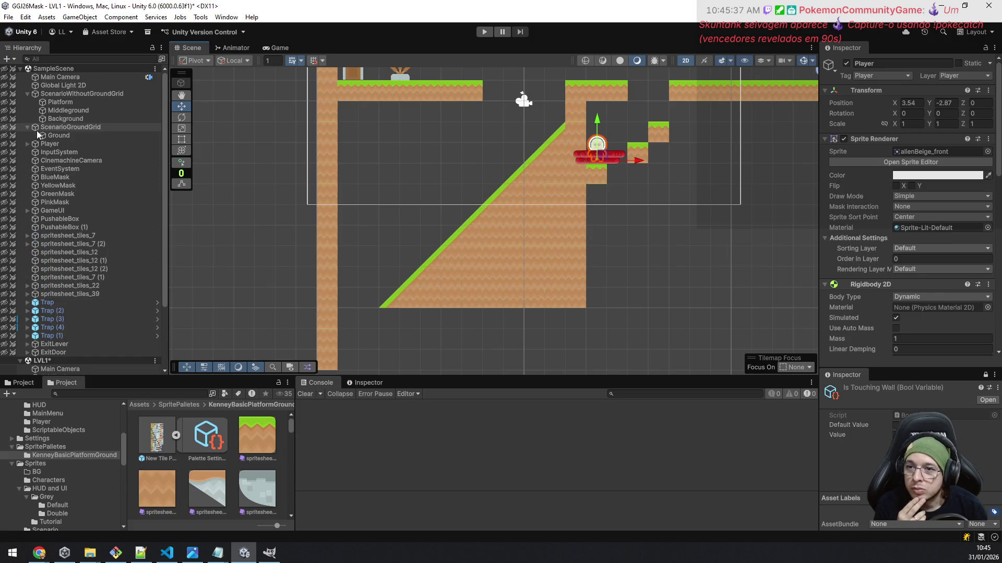
right_click(64, 70)
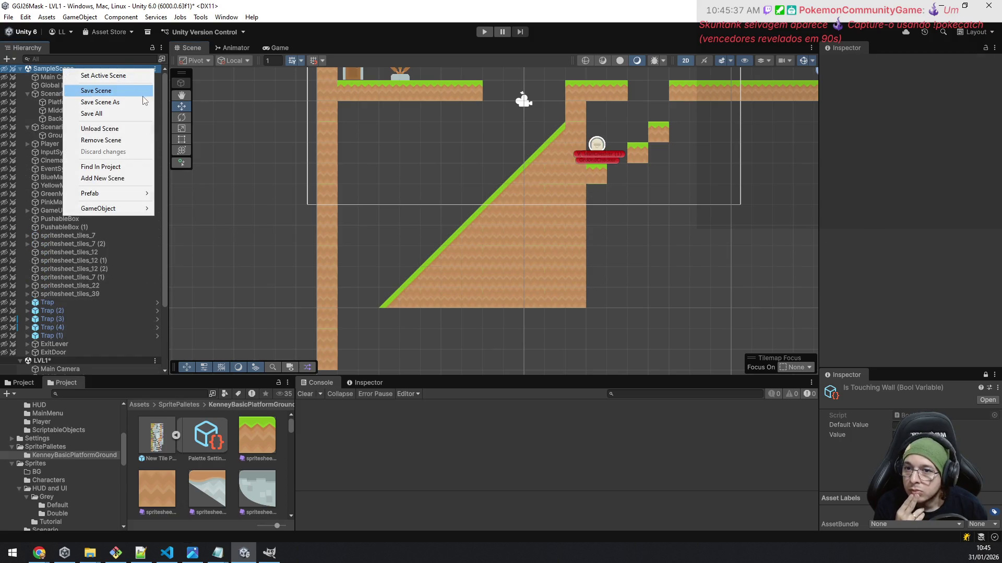
- Unload SampleScene and start playing LVL1
click(120, 127)
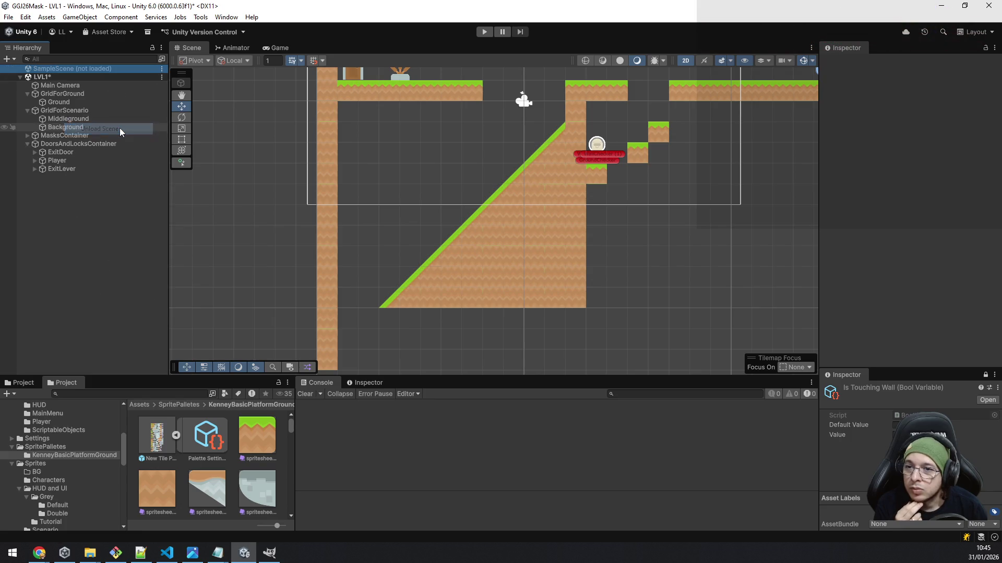
click(485, 32)
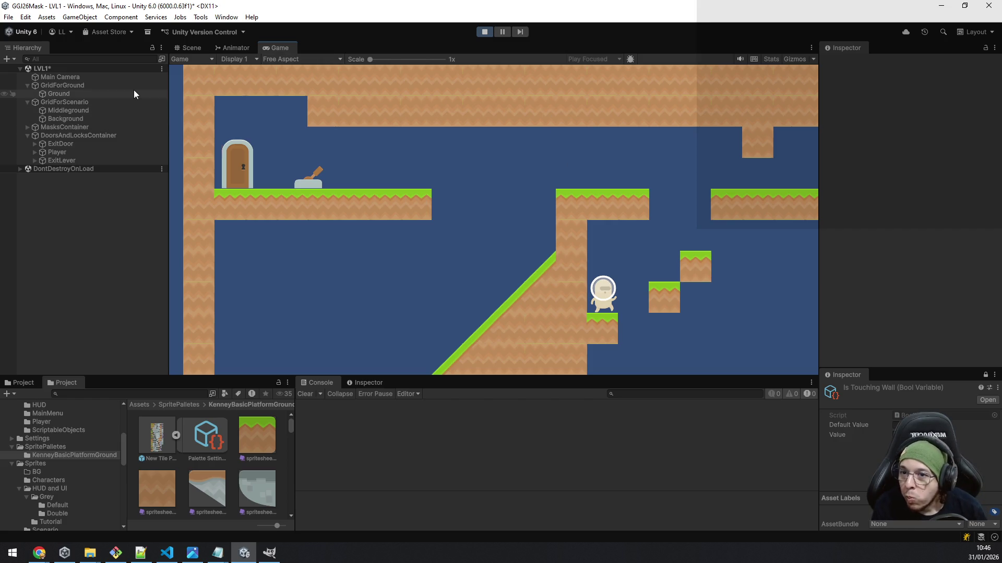
- Set GridForGround and all its children to the 6: Ground layer
click(84, 86)
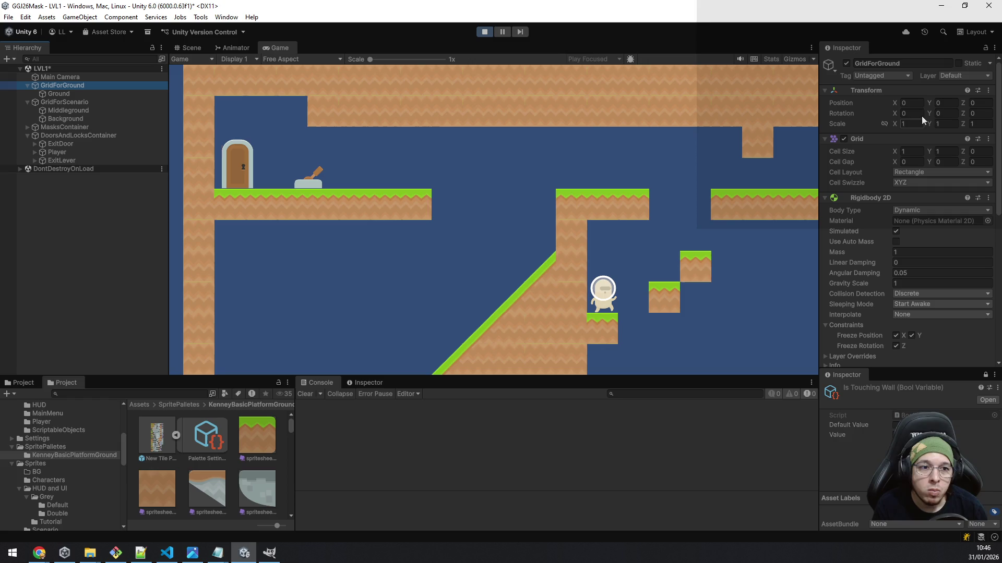
click(960, 76)
click(962, 146)
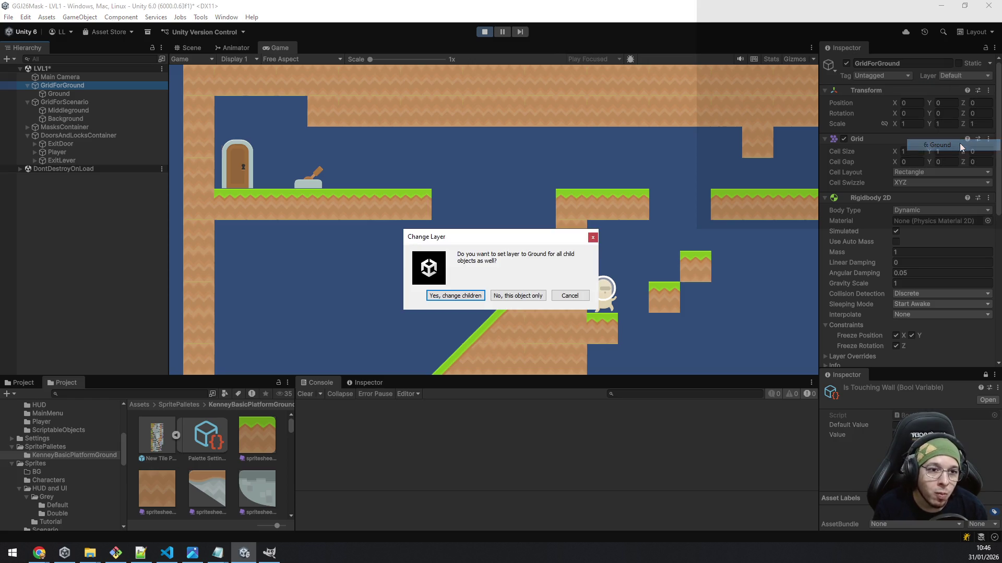
click(470, 296)
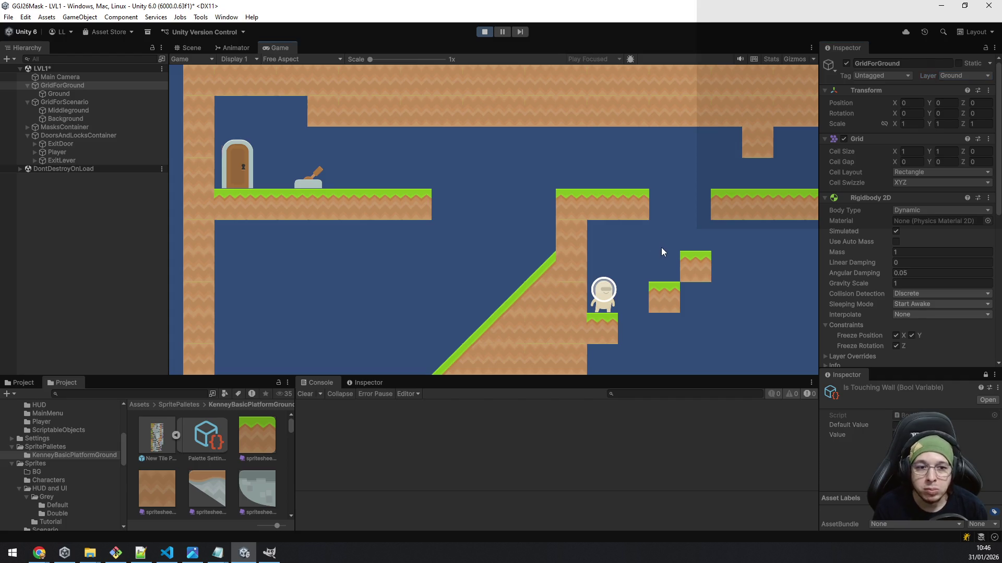
click(69, 150)
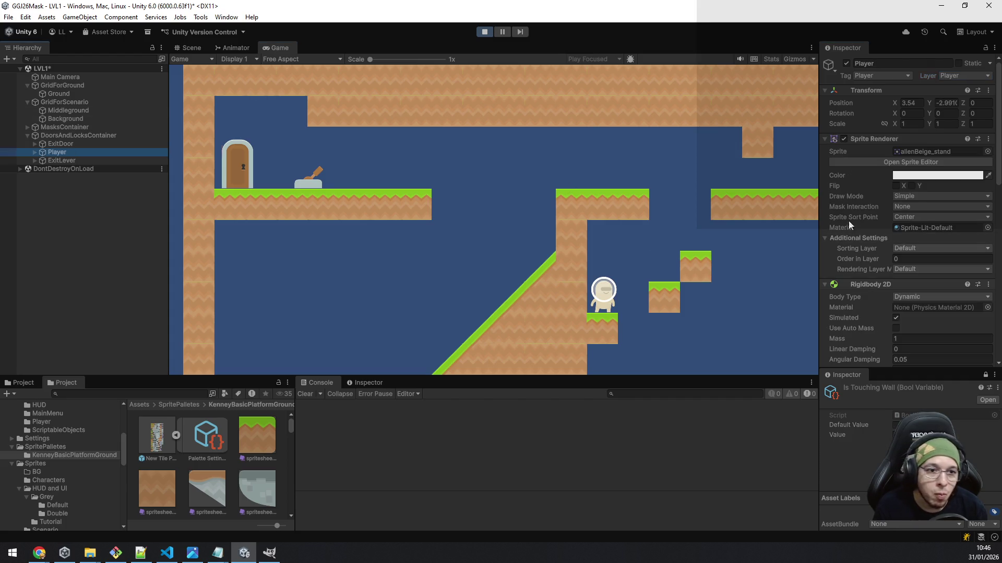
- Try adding Green to the default Available Masks, then remove it and set Current Selected to 0
scroll(927, 195, down, 10)
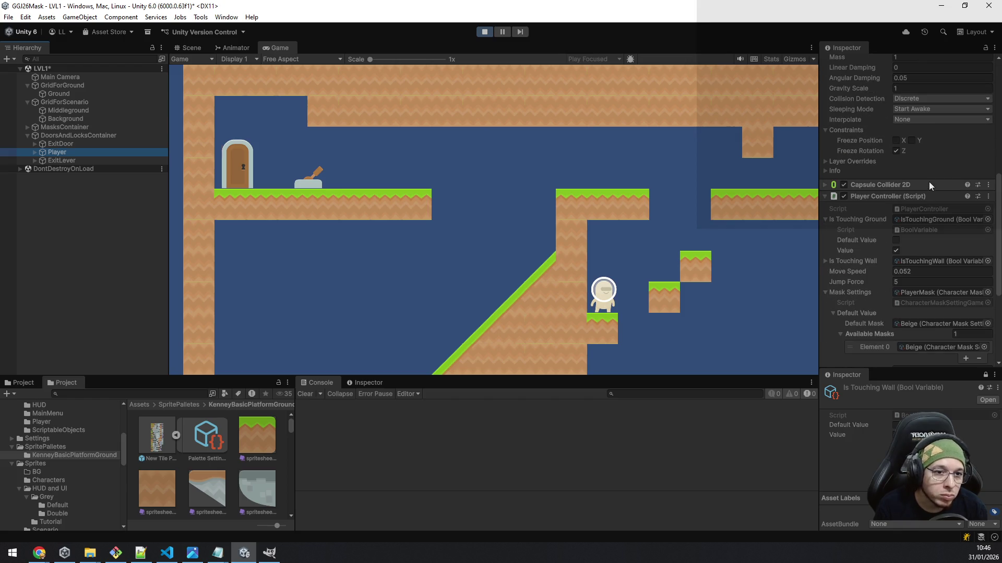
scroll(928, 260, down, 3)
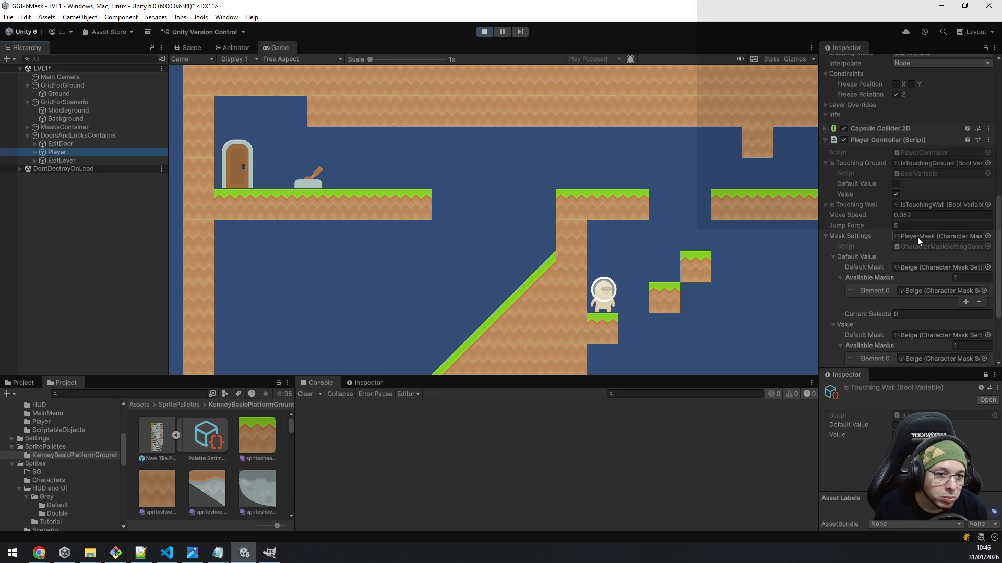
scroll(917, 237, down, 5)
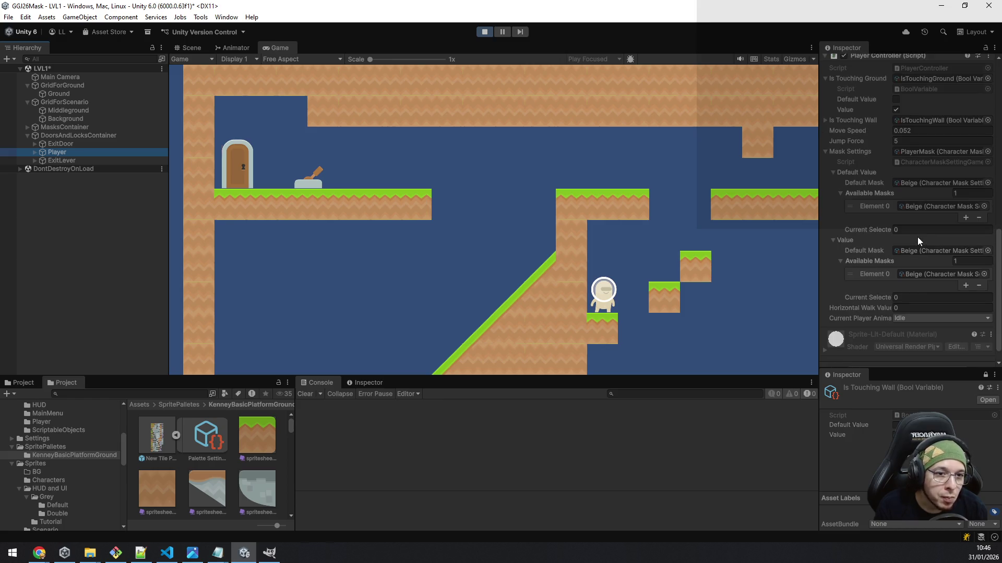
click(965, 218)
click(944, 216)
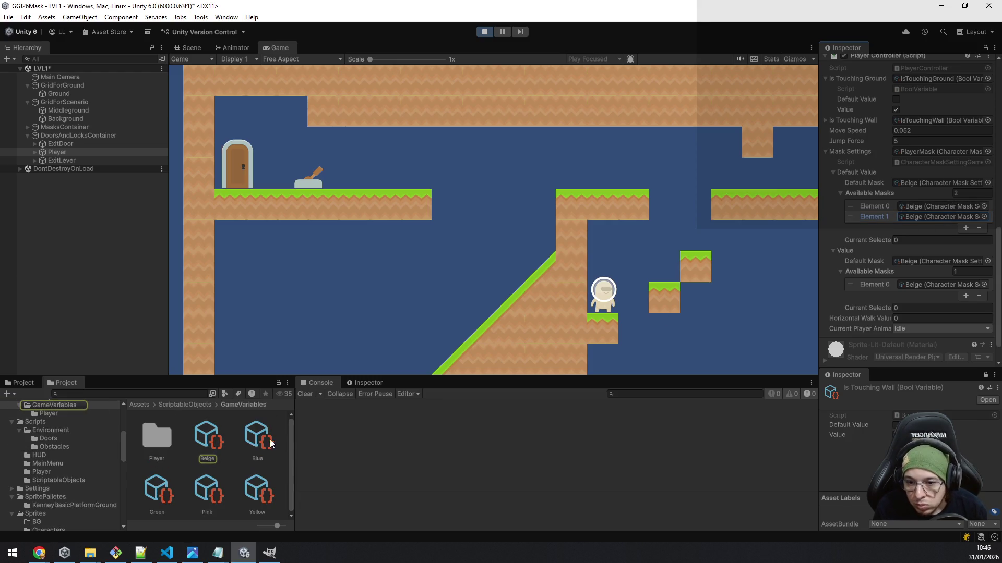
mouse_move(159, 490)
mouse_down()
mouse_move(899, 274)
mouse_move(934, 240)
mouse_move(934, 220)
mouse_up()
click(652, 259)
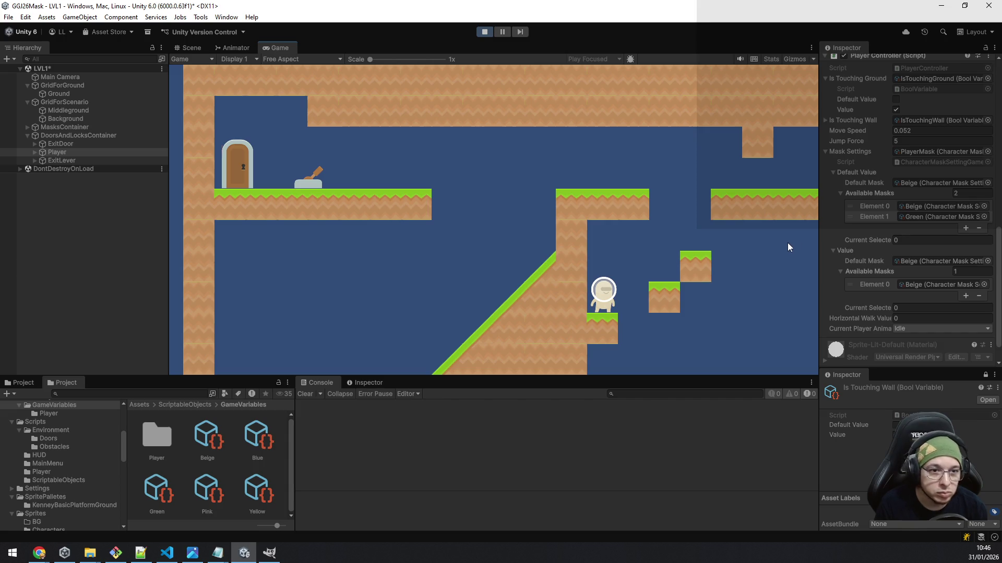
click(906, 241)
text(1)
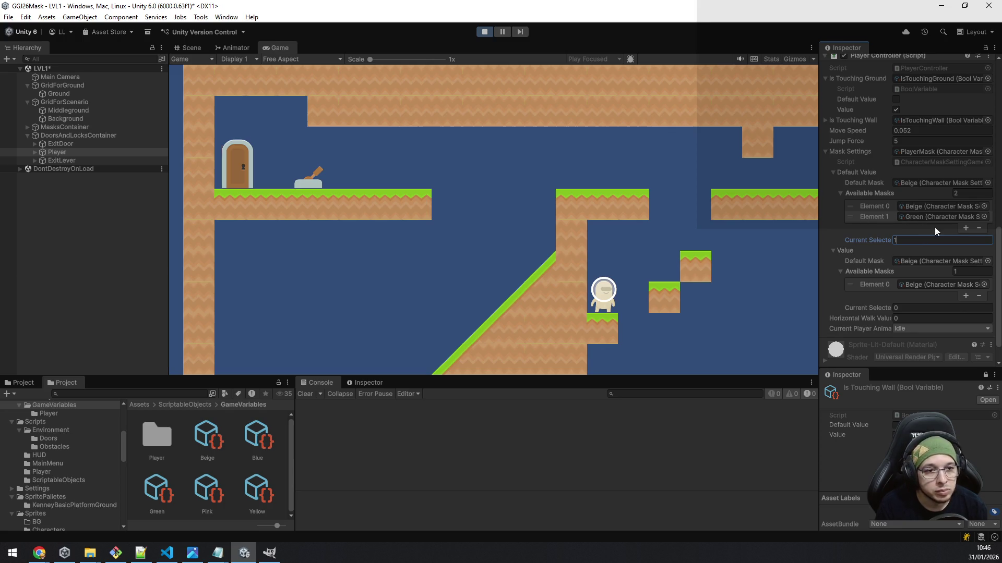
click(979, 228)
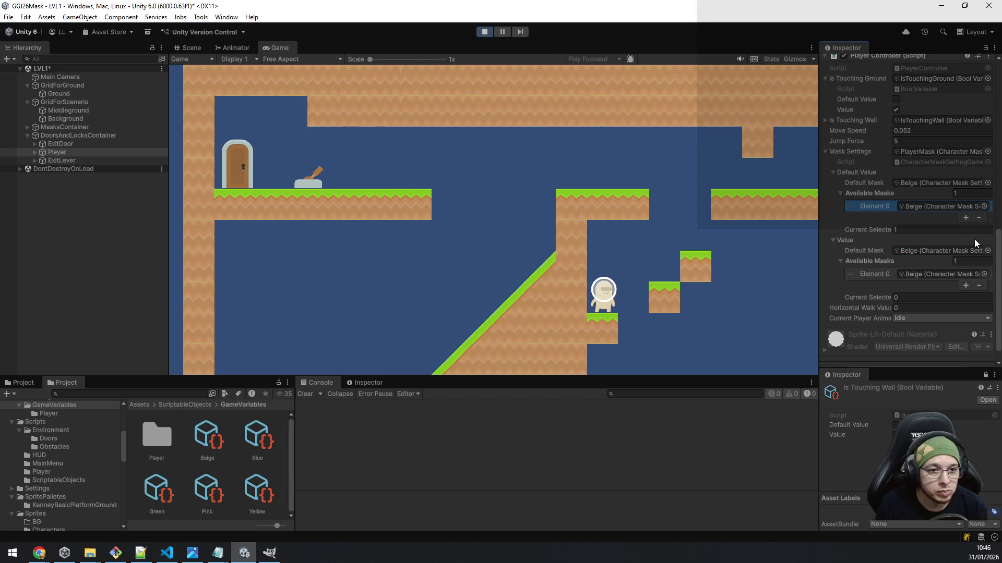
text(0)
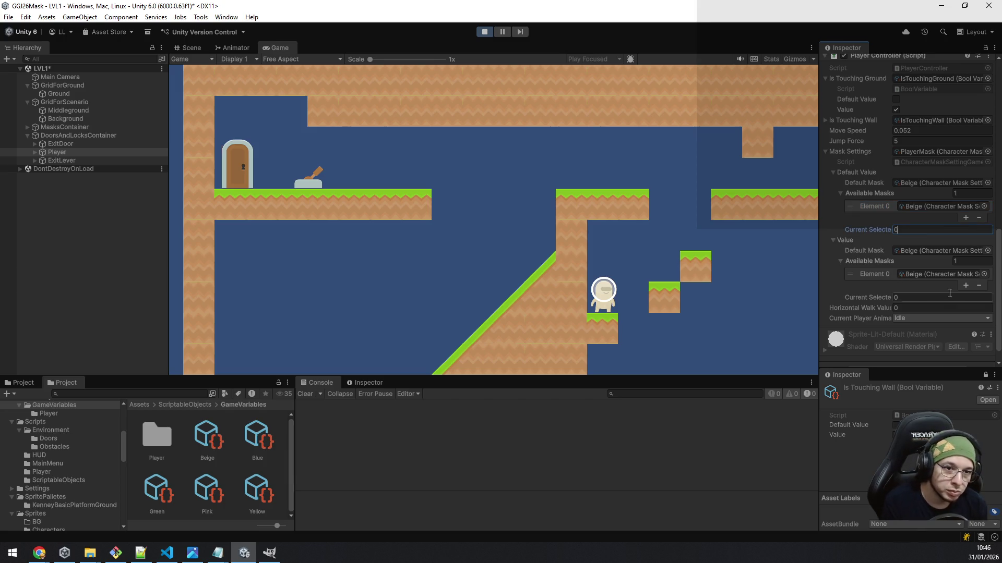
- Add Green to the runtime mask list, set Current Selected to 1, then stop play mode
click(966, 286)
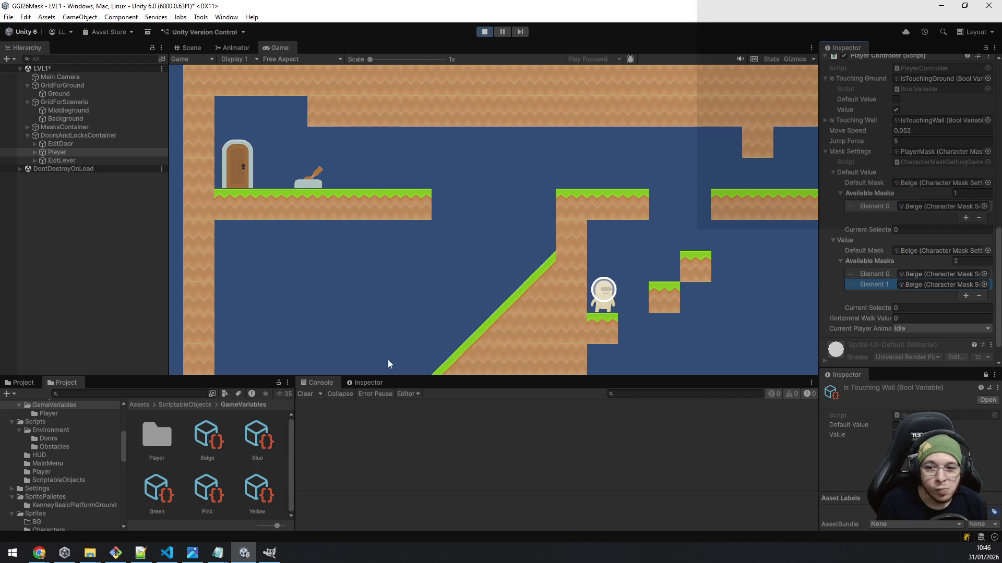
mouse_move(157, 490)
mouse_down()
mouse_move(898, 304)
mouse_move(916, 286)
mouse_up()
click(904, 307)
text(1)
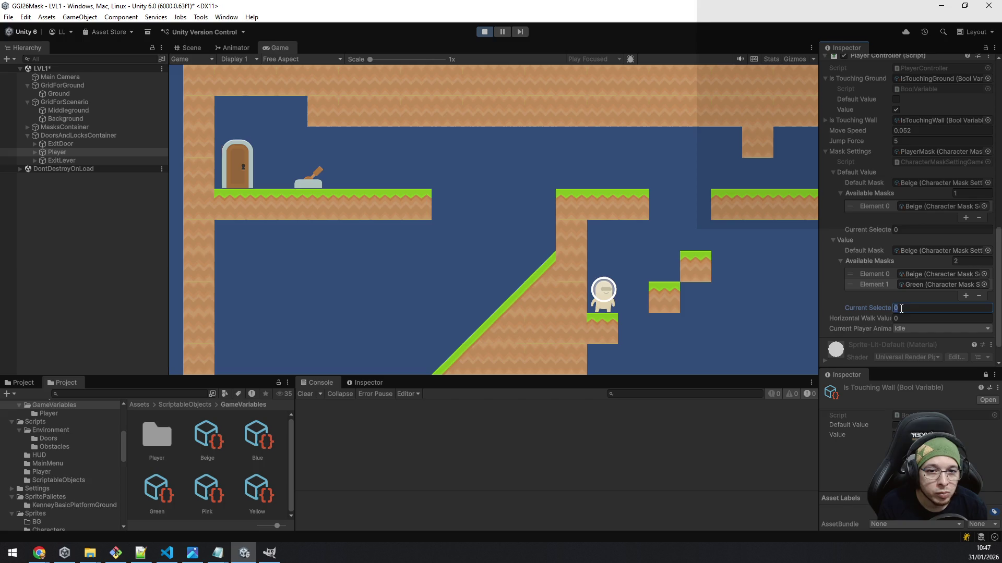
click(649, 311)
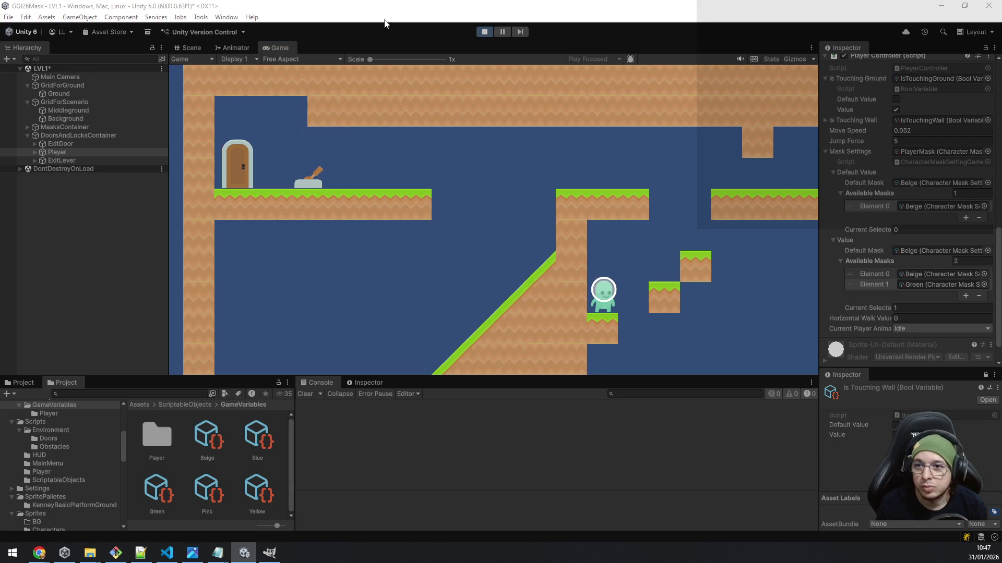
click(485, 32)
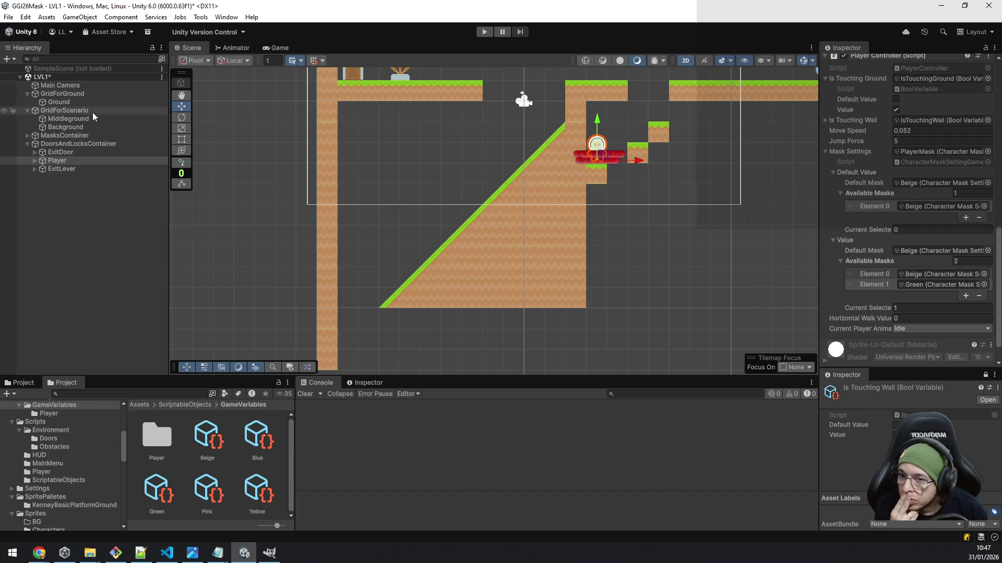
- Put GridForGround and all its children on layer 6: Ground
click(89, 94)
scroll(970, 157, up, 10)
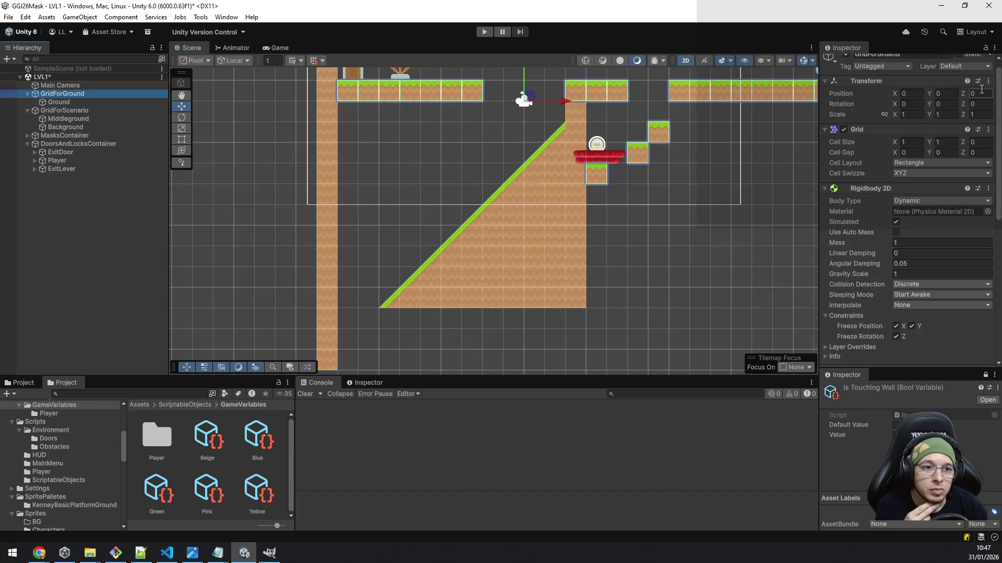
click(968, 75)
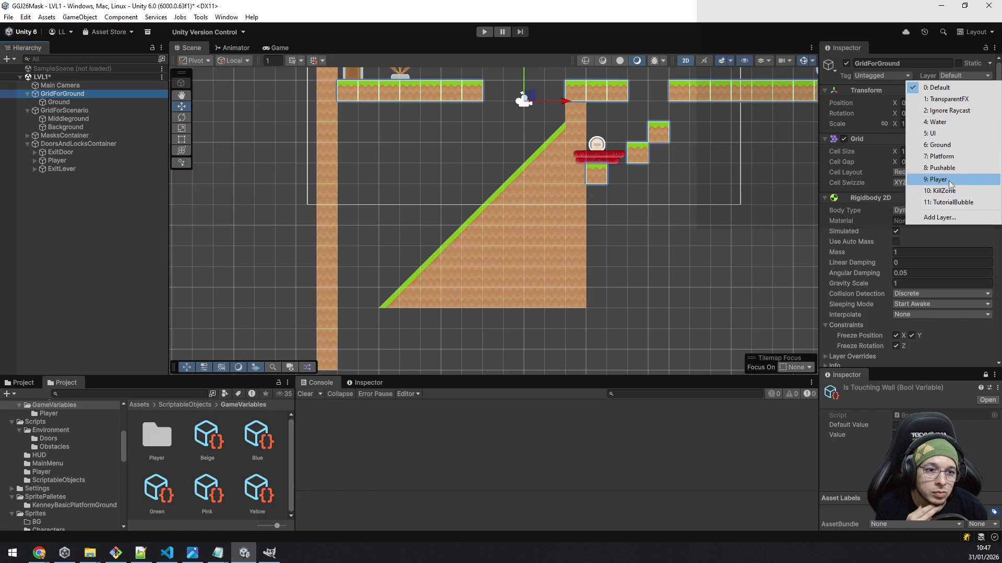
click(960, 143)
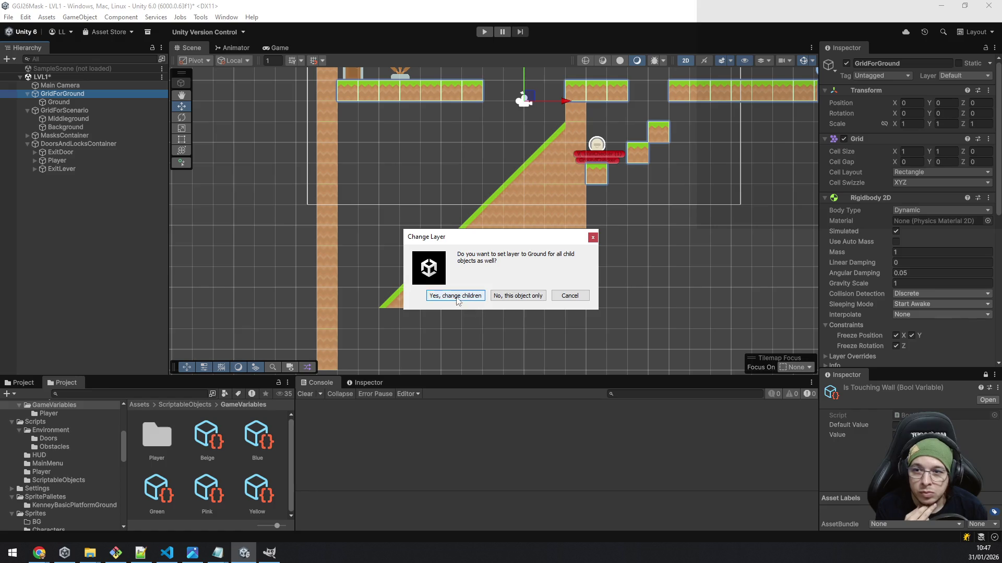
click(472, 296)
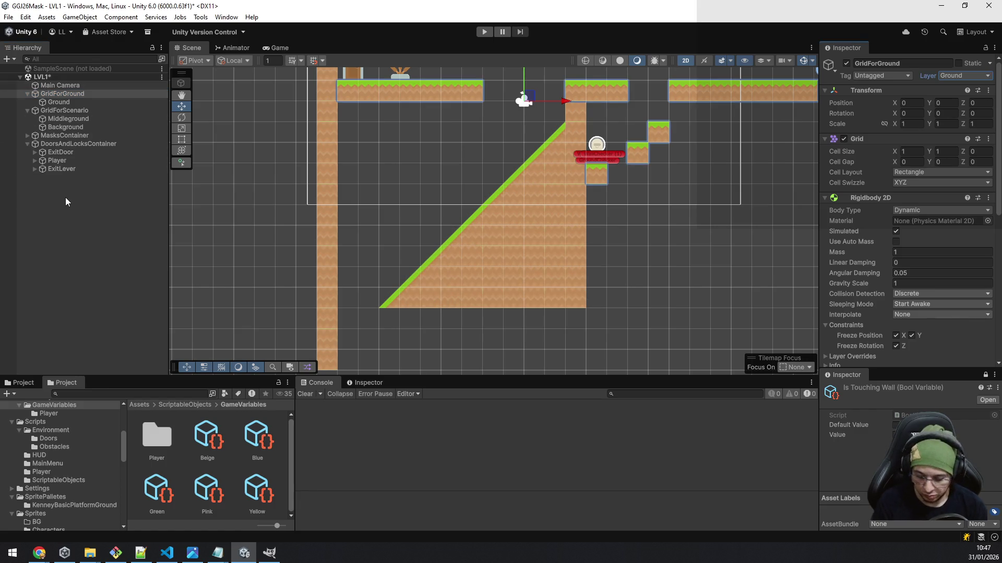
- Save LVL1 and load SampleScene alongside it
right_click(73, 77)
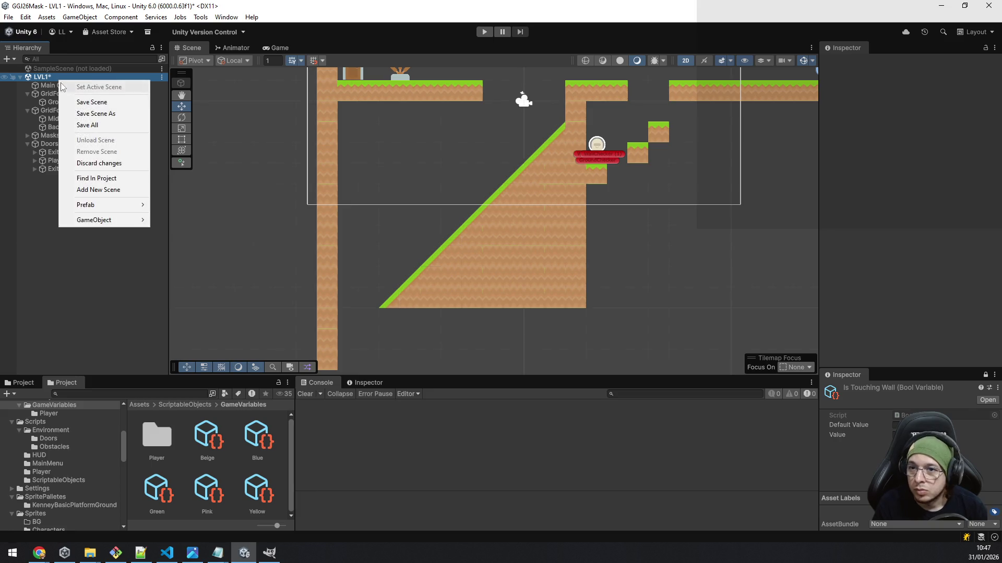
click(90, 101)
right_click(73, 68)
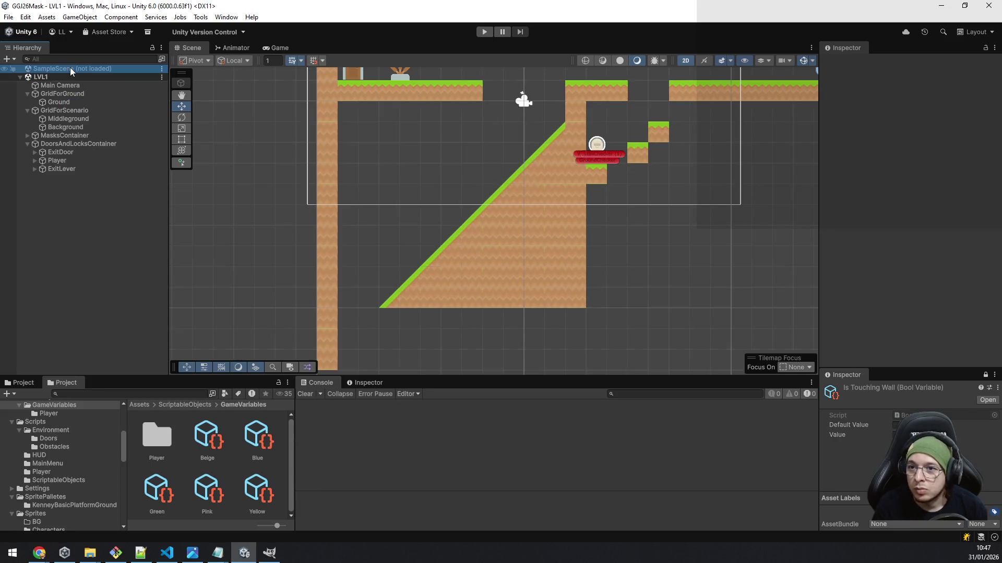
click(105, 76)
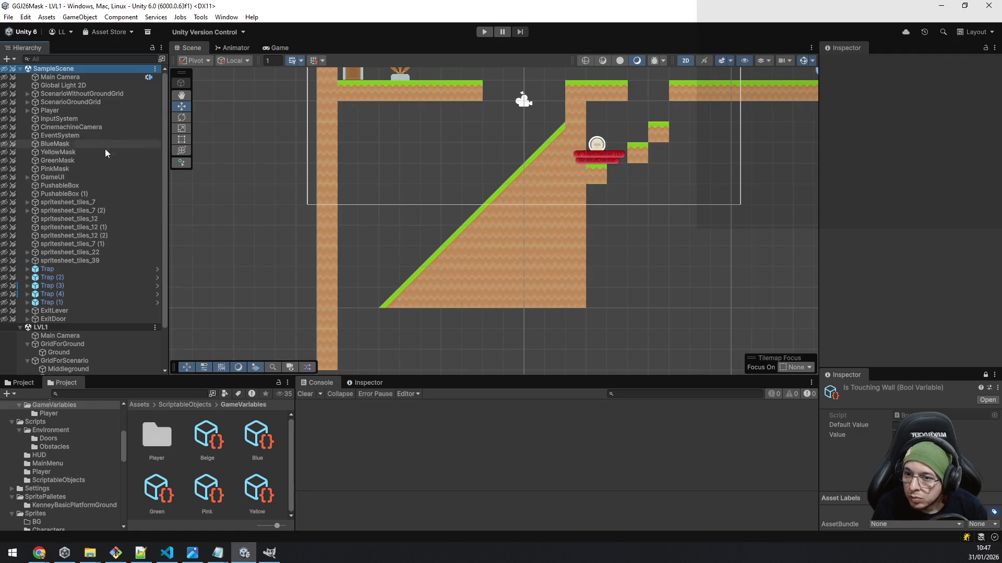
- Paste SampleScene's InputSystem object into LVL1 next to Main Camera
click(95, 119)
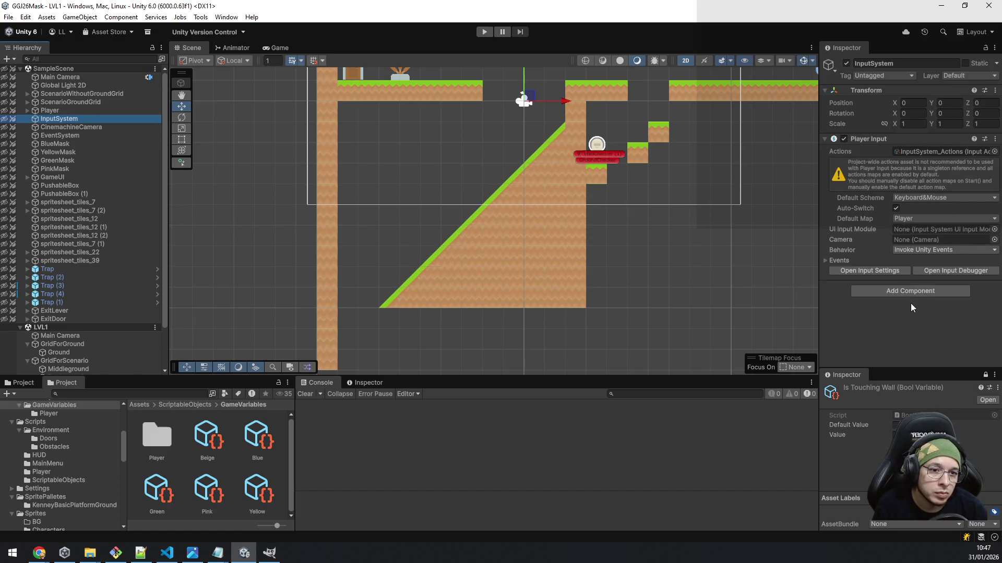
click(56, 111)
click(55, 118)
scroll(76, 252, down, 2)
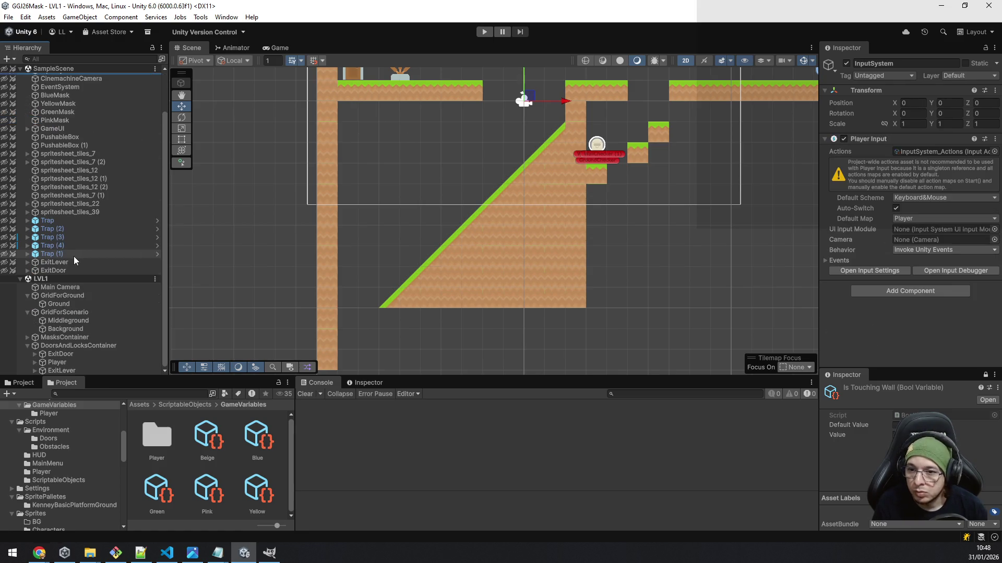
click(31, 297)
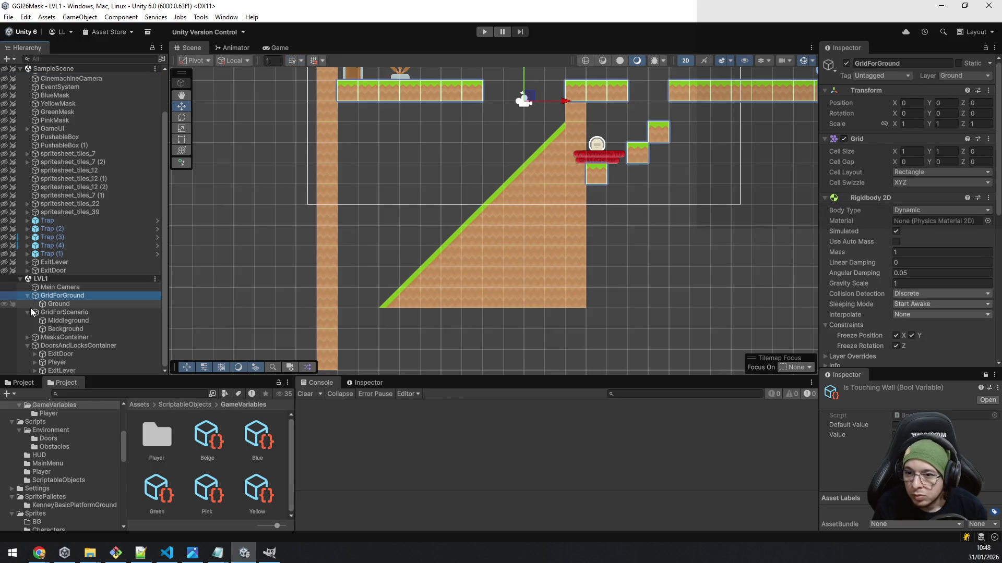
click(28, 313)
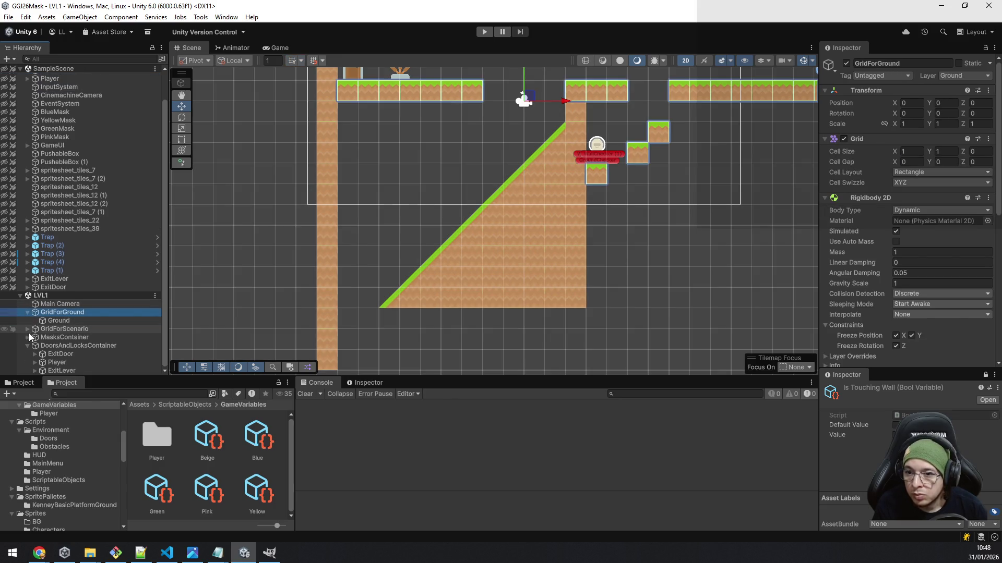
click(27, 345)
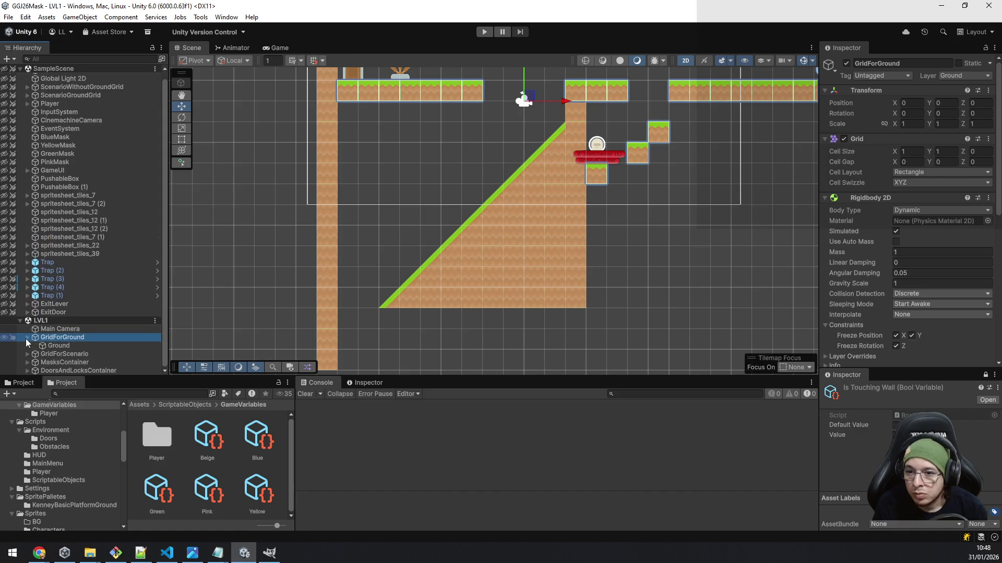
click(27, 337)
click(58, 336)
key(ctrl+v)
- Unload SampleScene, save LVL1 with Ctrl+S, and start Play mode
scroll(92, 340, down, 1)
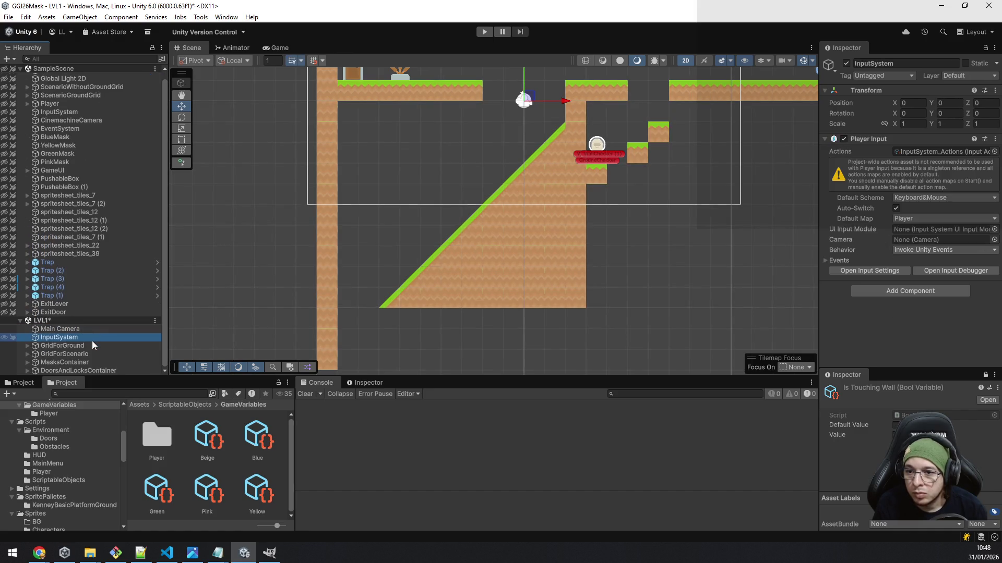
right_click(43, 71)
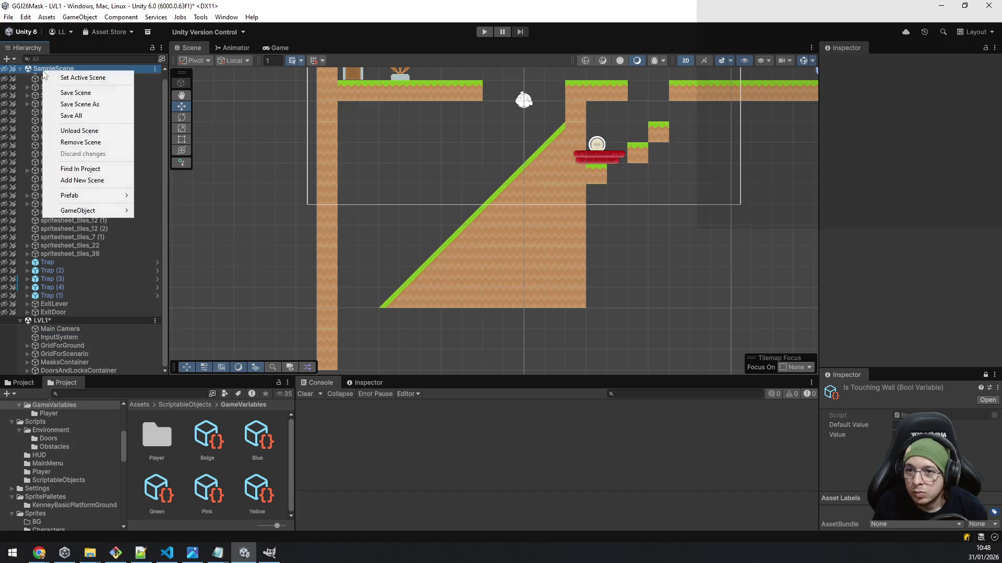
click(95, 131)
click(82, 221)
key(ctrl+s)
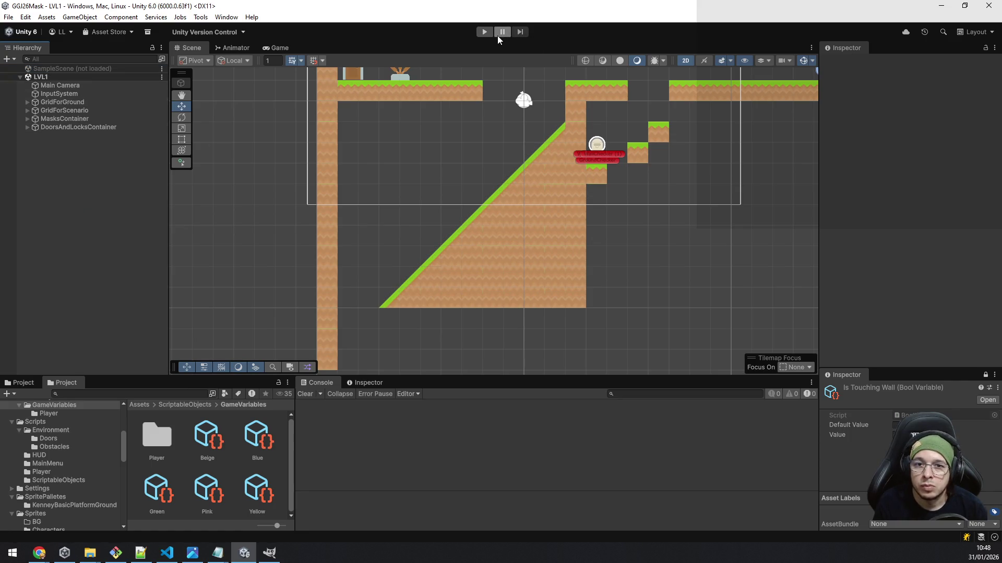
click(485, 31)
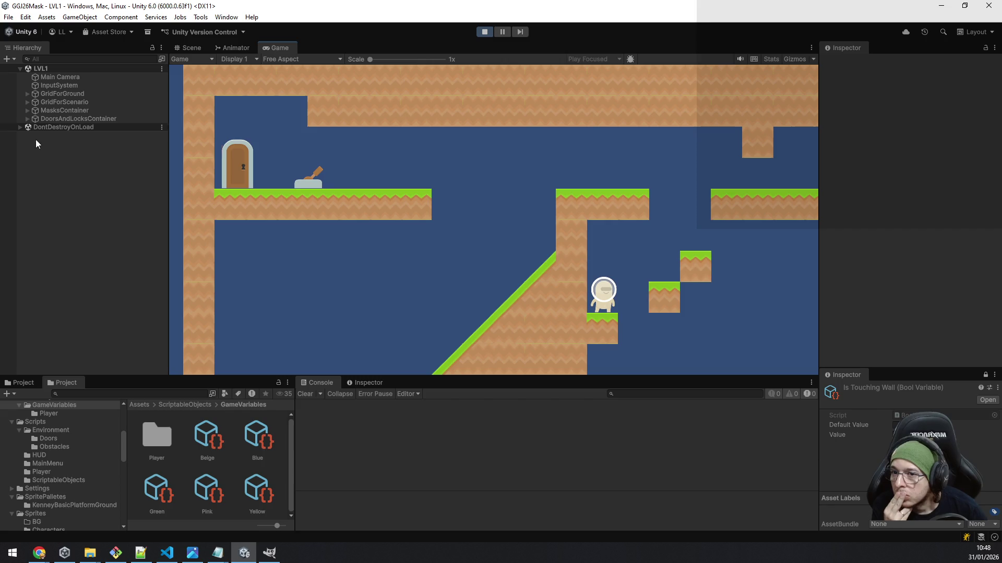
- Check MasksContainer's children, then select the Player in the Scene view
click(27, 110)
click(27, 110)
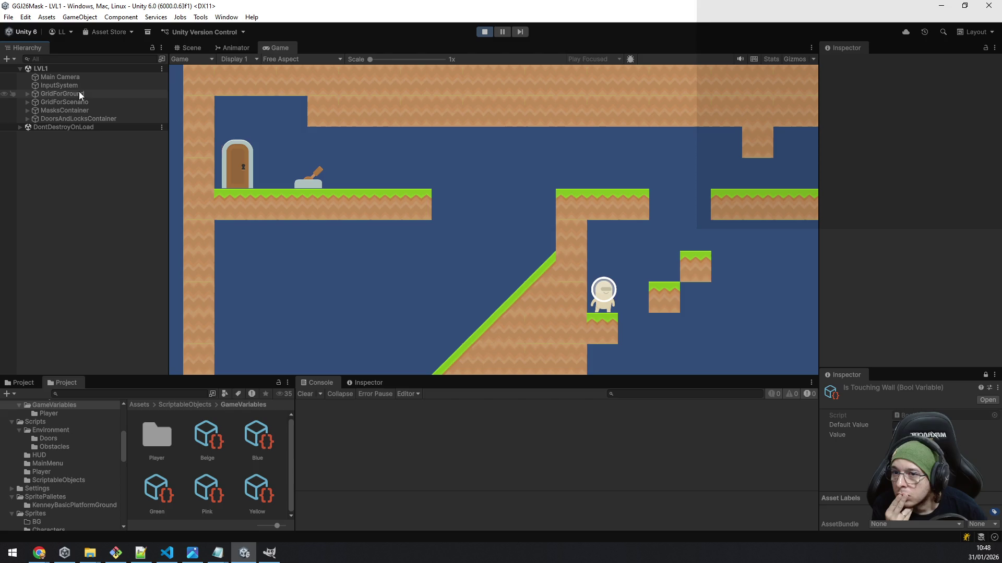
click(190, 47)
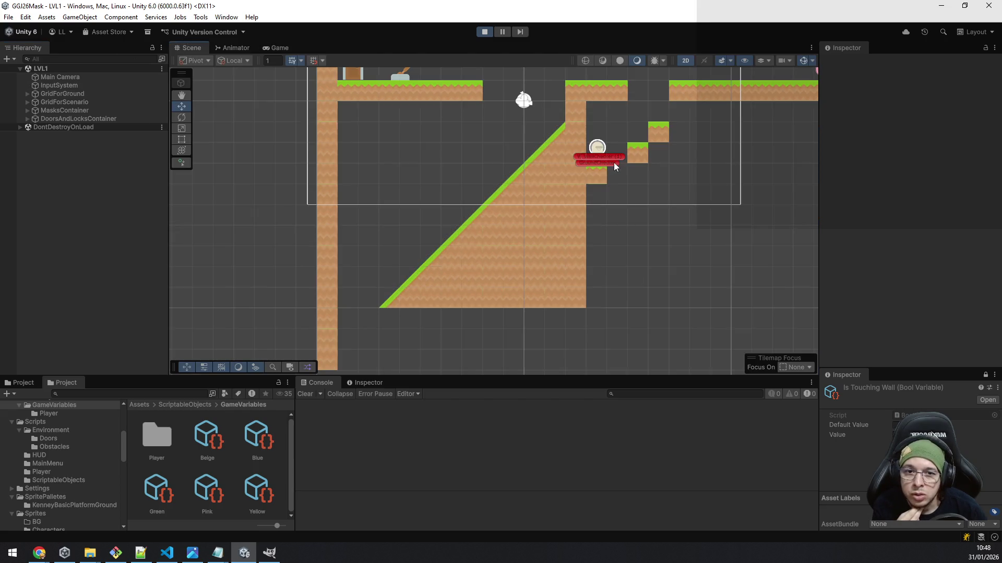
click(601, 149)
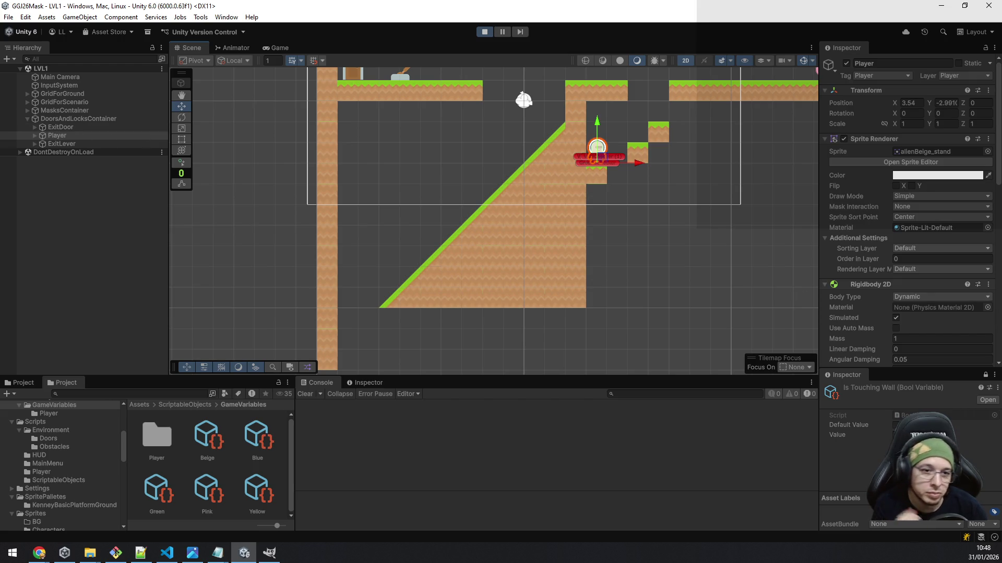
- Add the Green mask as Element 1 of the Player's Available Masks, beside Beige
scroll(945, 284, down, 8)
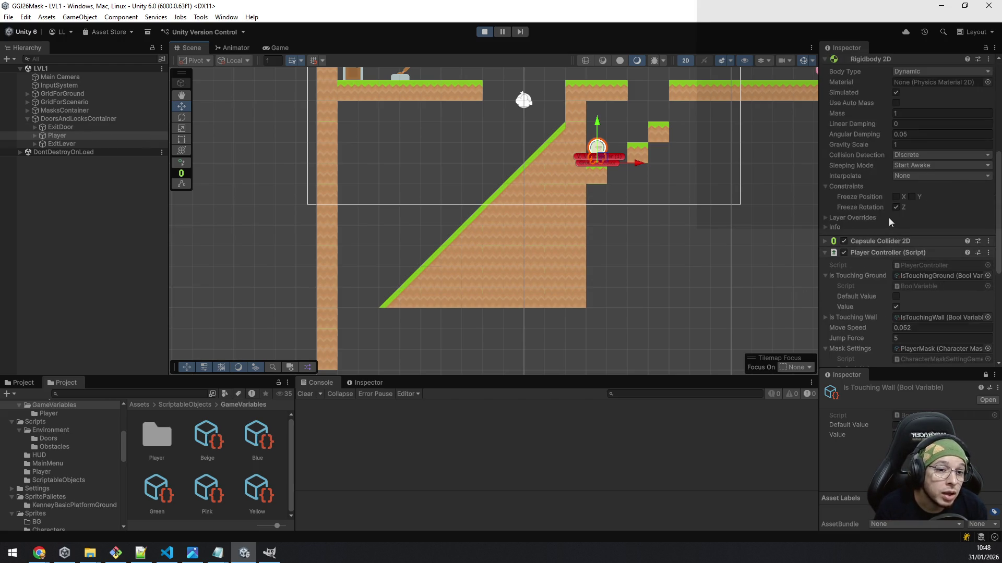
scroll(888, 217, down, 5)
scroll(888, 218, down, 3)
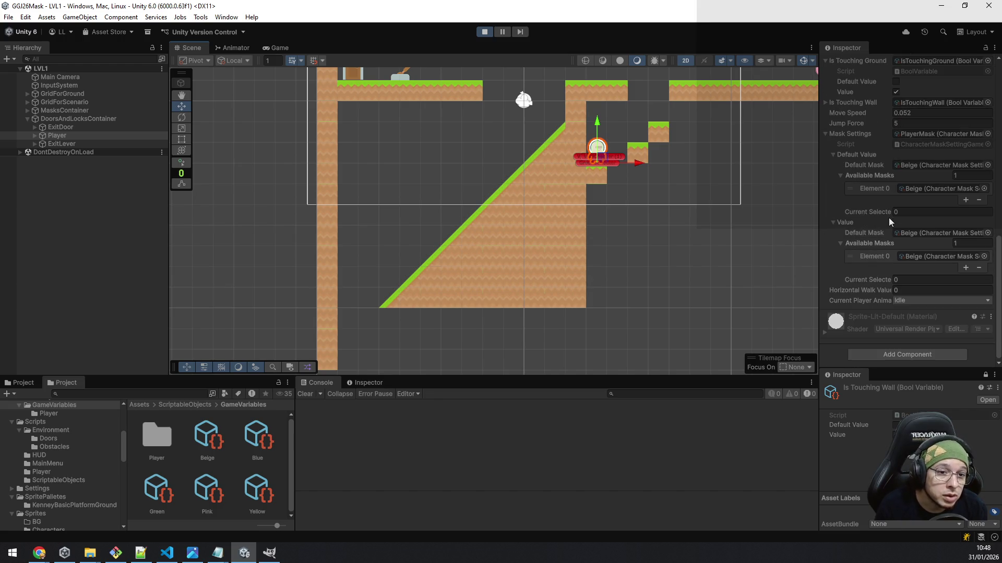
click(935, 256)
click(966, 268)
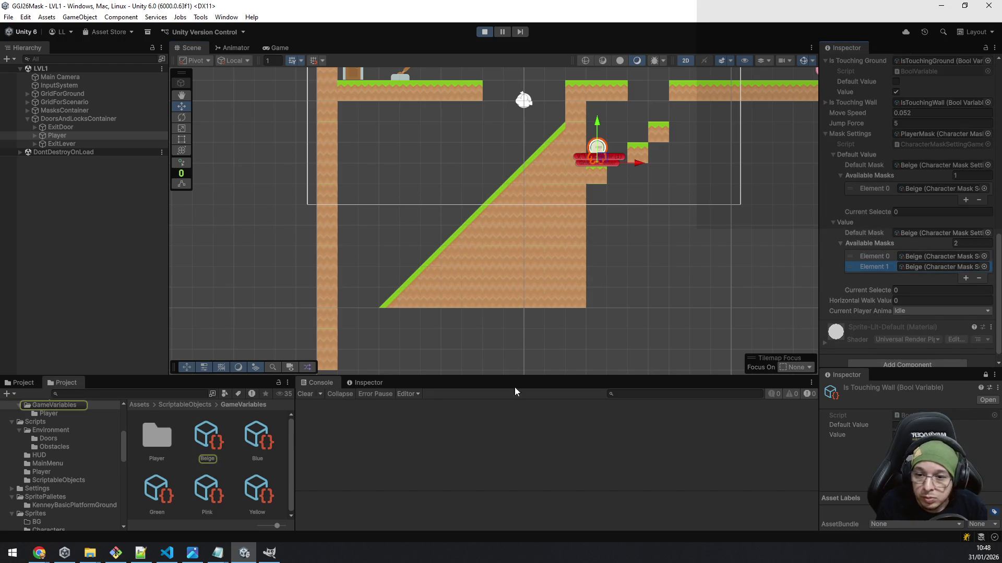
drag(158, 490, 925, 274)
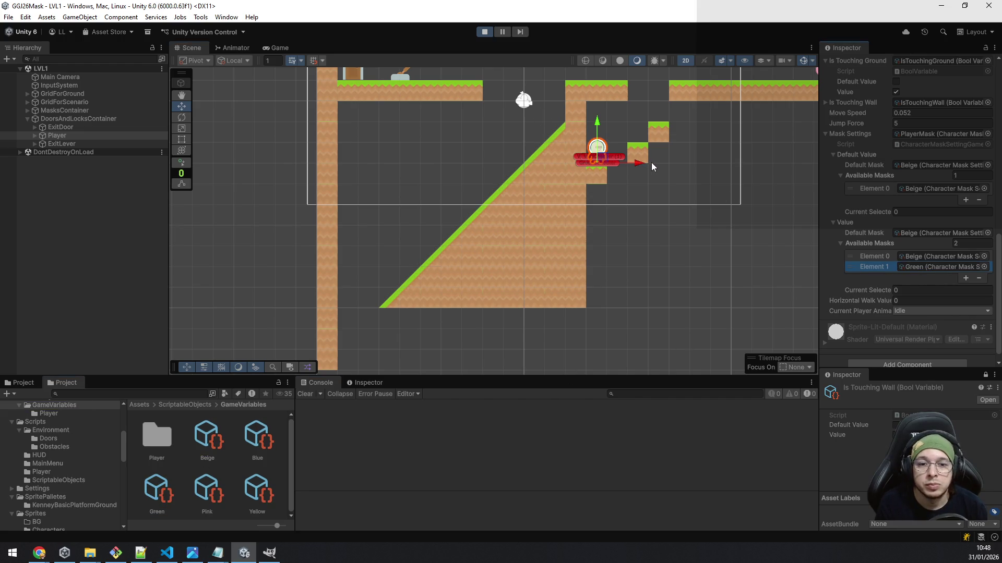
click(274, 47)
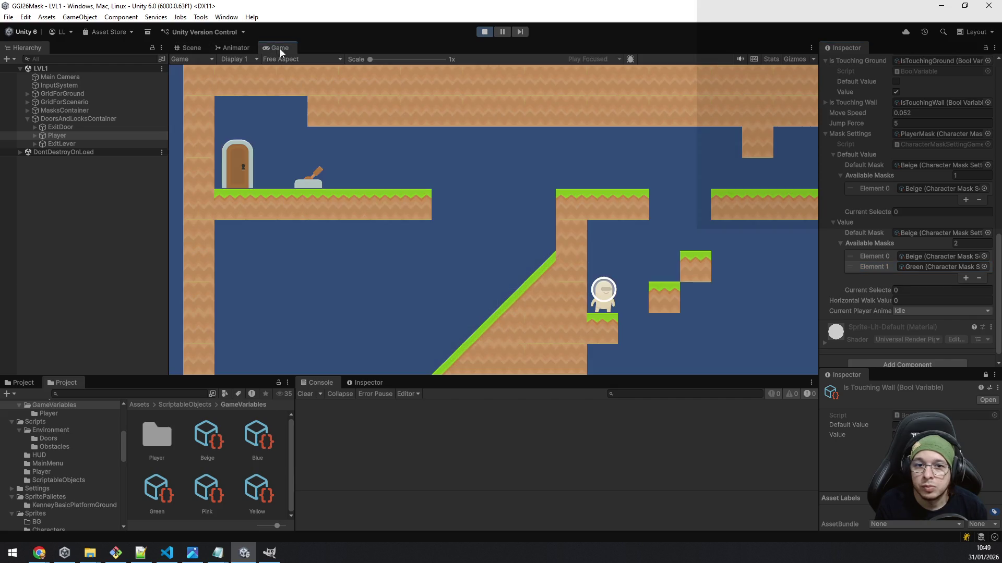
- Switch the player to the green mask and hop up the step blocks to the upper-right ledge
key(e)
key(space)
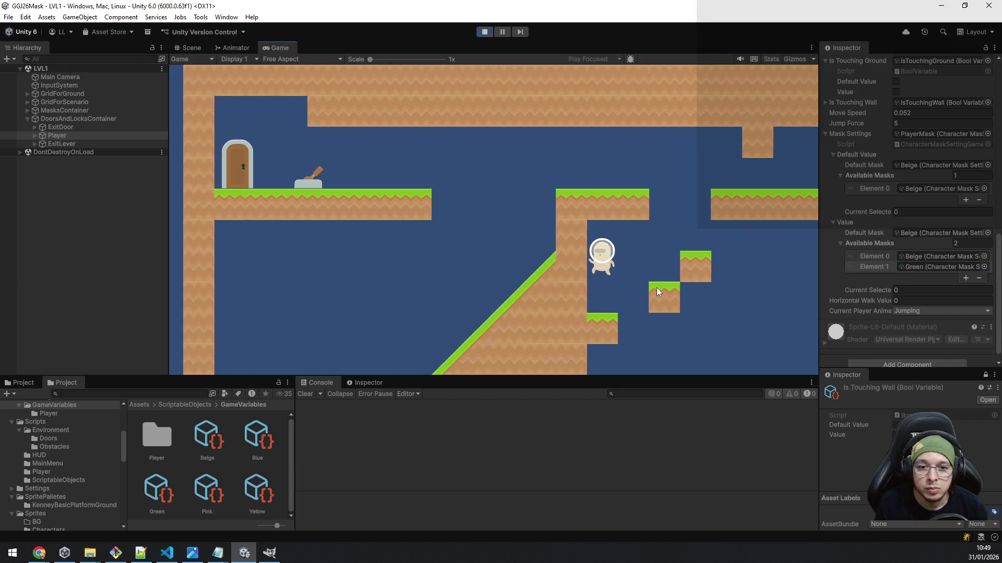
key(space)
key(d)
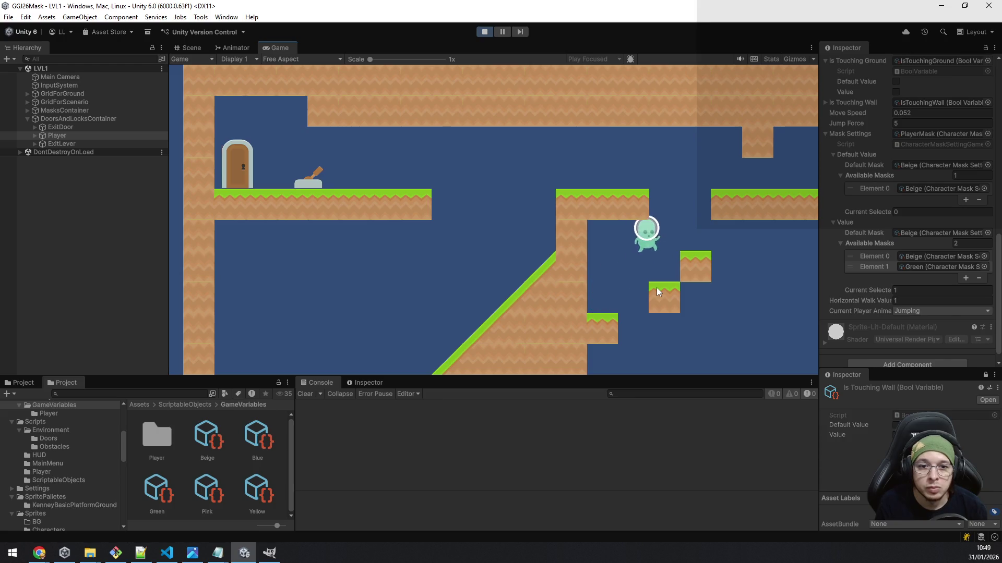
key(space)
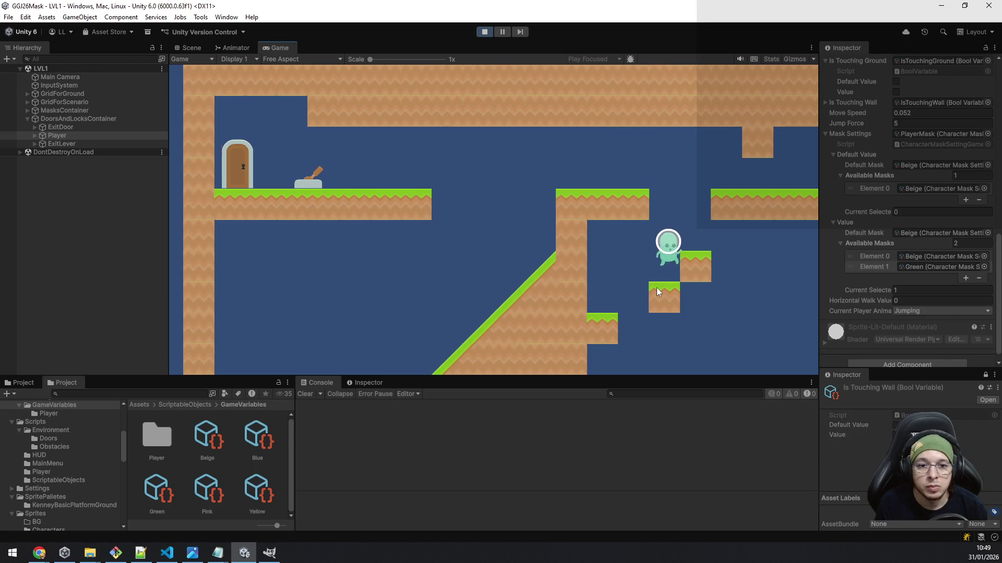
key(space)
key(a)
key(space)
key(d)
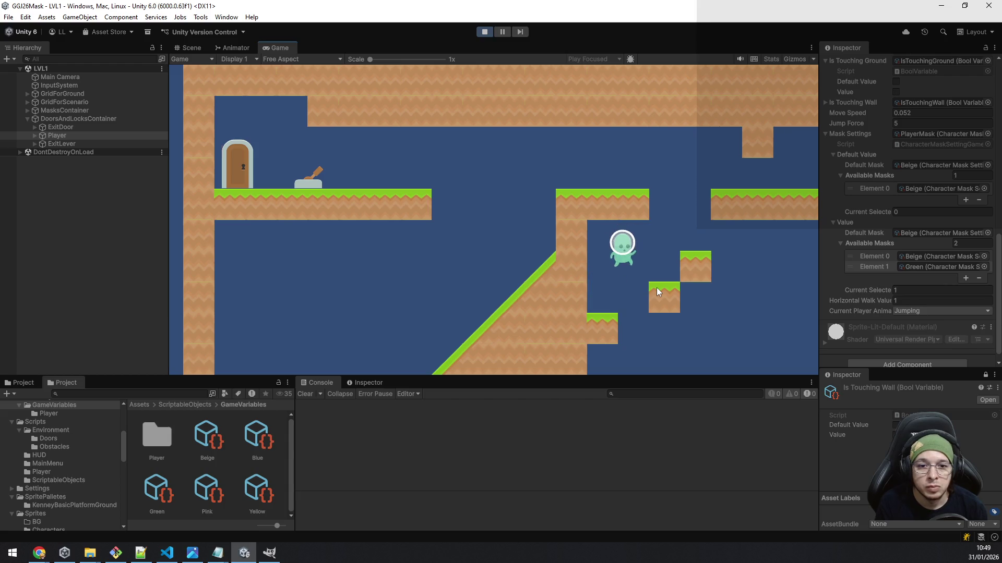
key(a)
key(space)
key(d)
key(space)
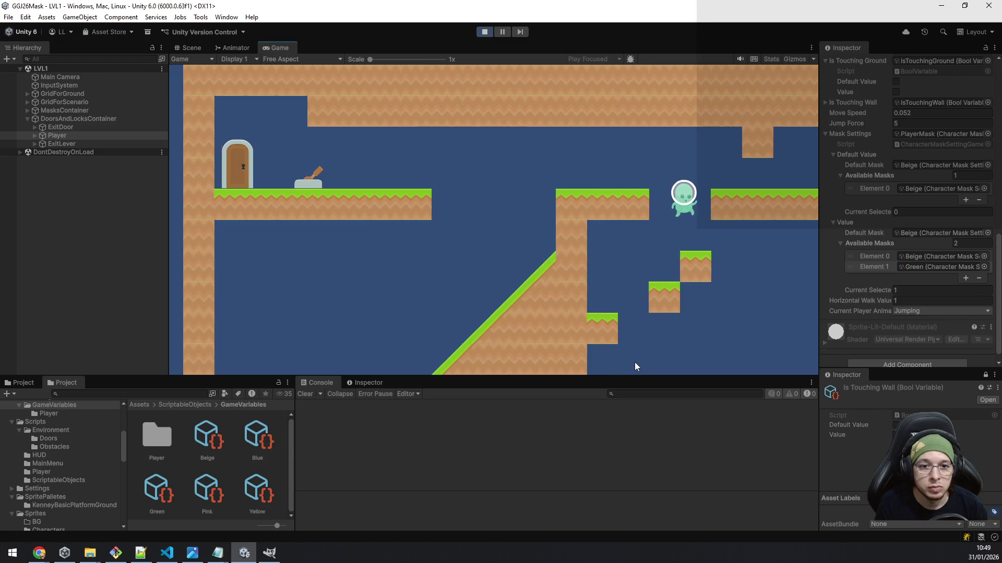
key(space)
key(d)
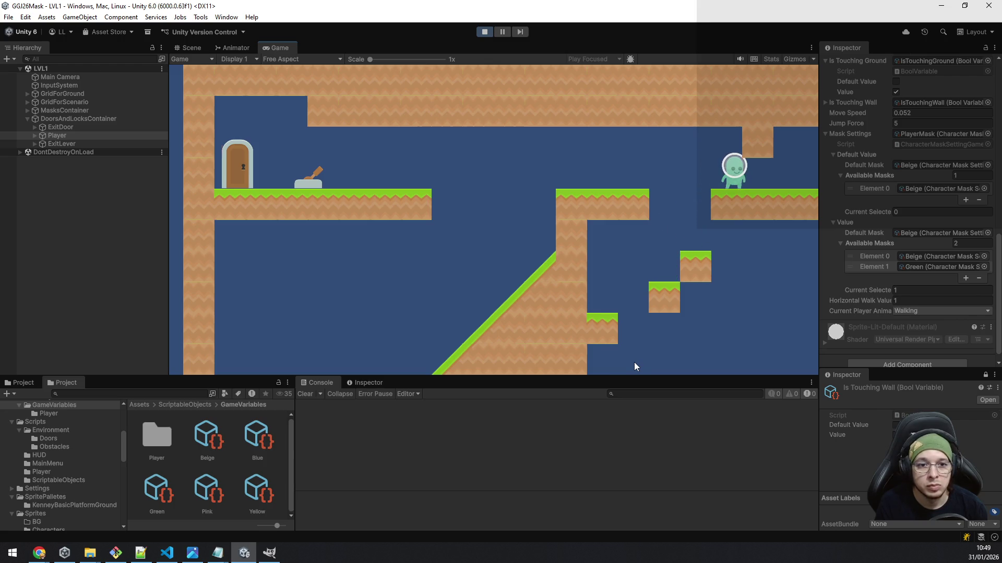
key(d)
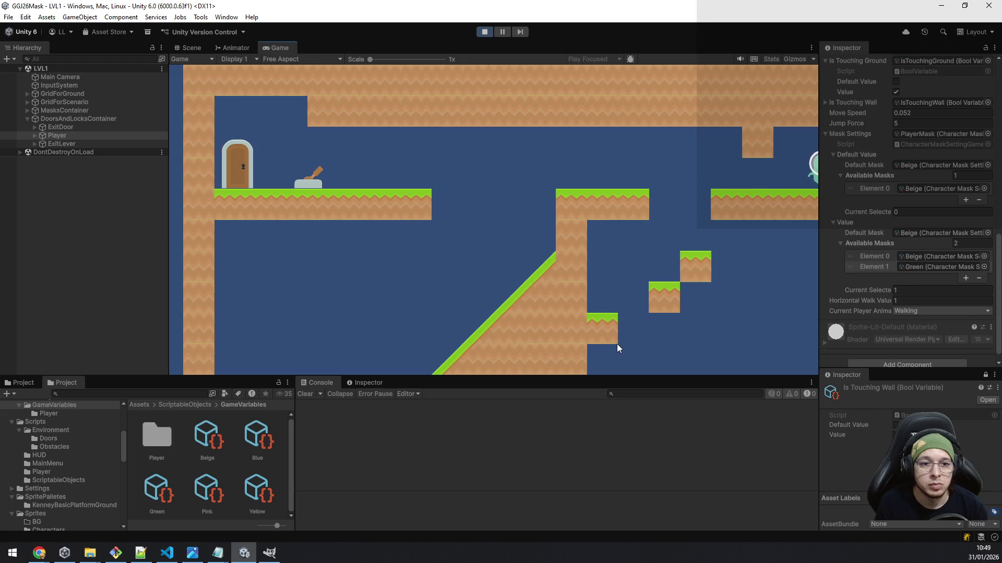
- Jump the player back down across the blocks, then stop Play mode
key(a)
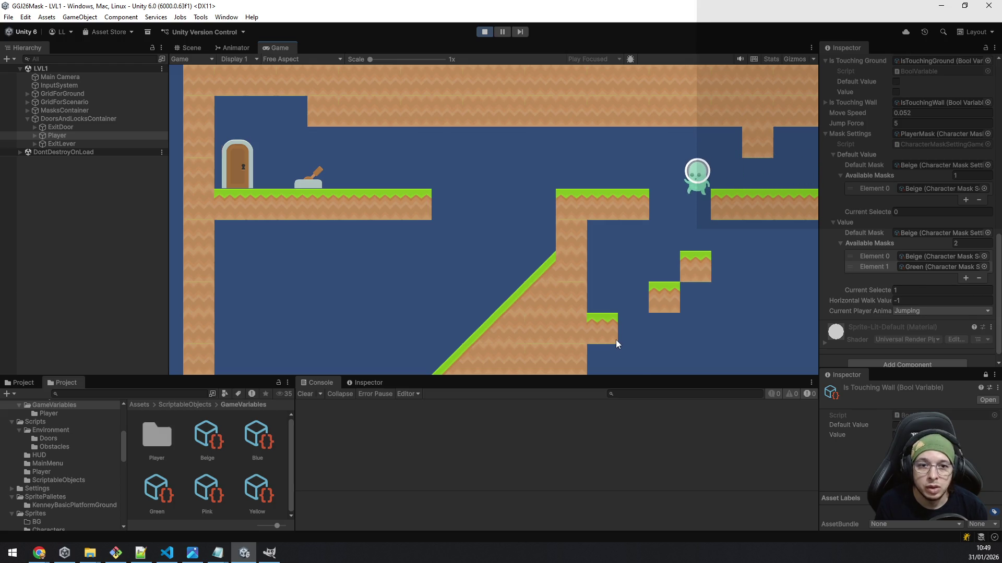
key(space)
key(a)
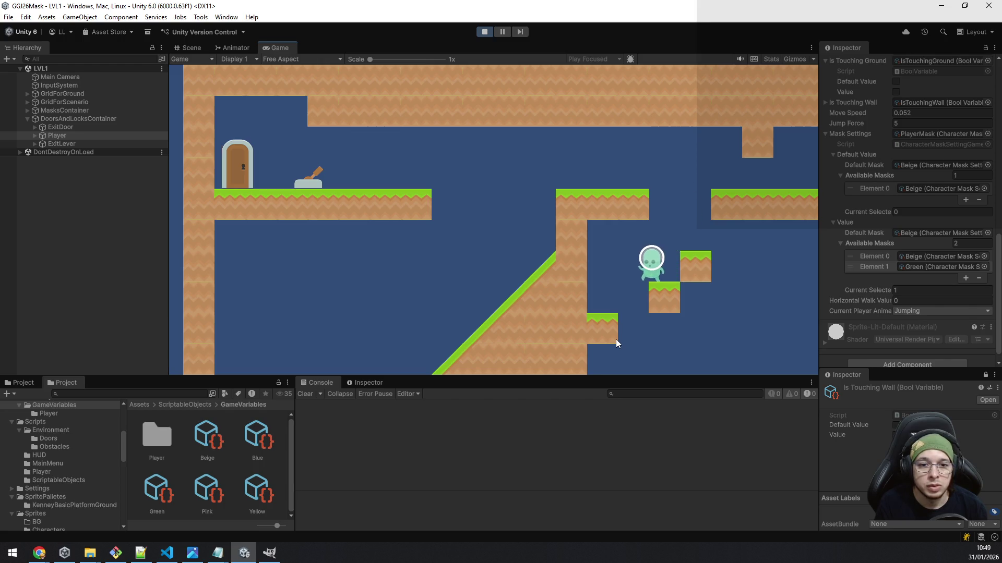
key(space)
key(a)
key(space)
key(a)
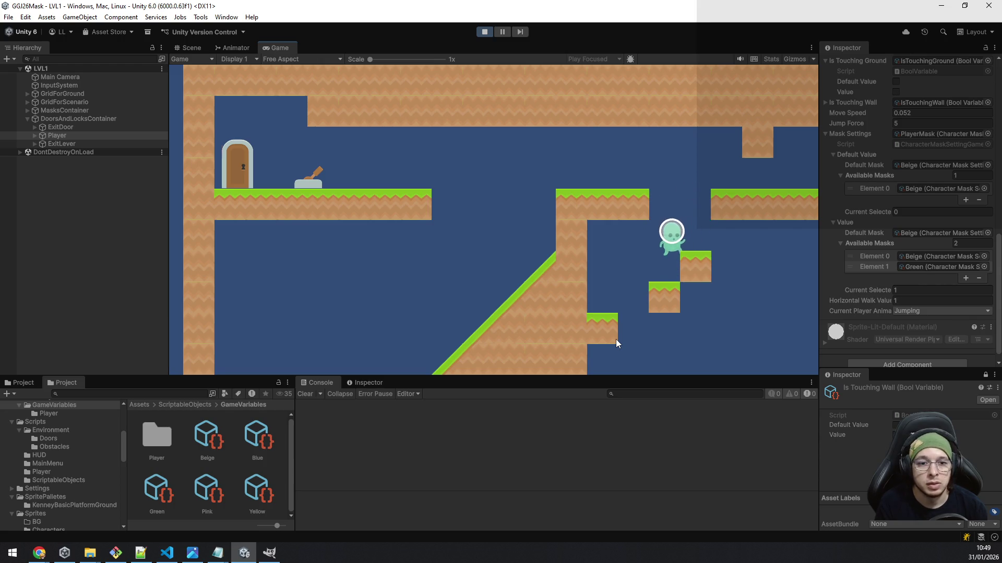
key(space)
key(space)
key(a)
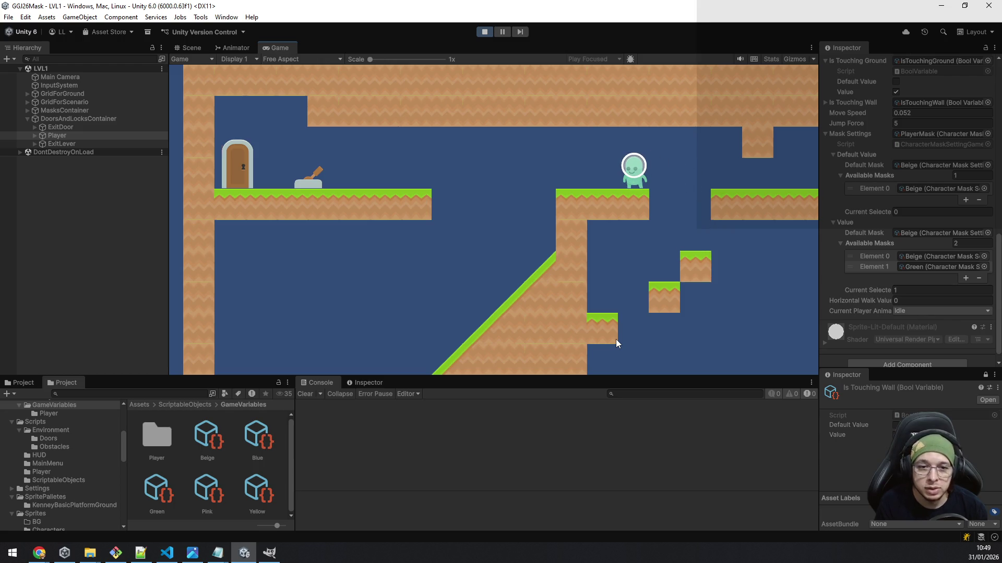
key(d)
key(space)
key(a)
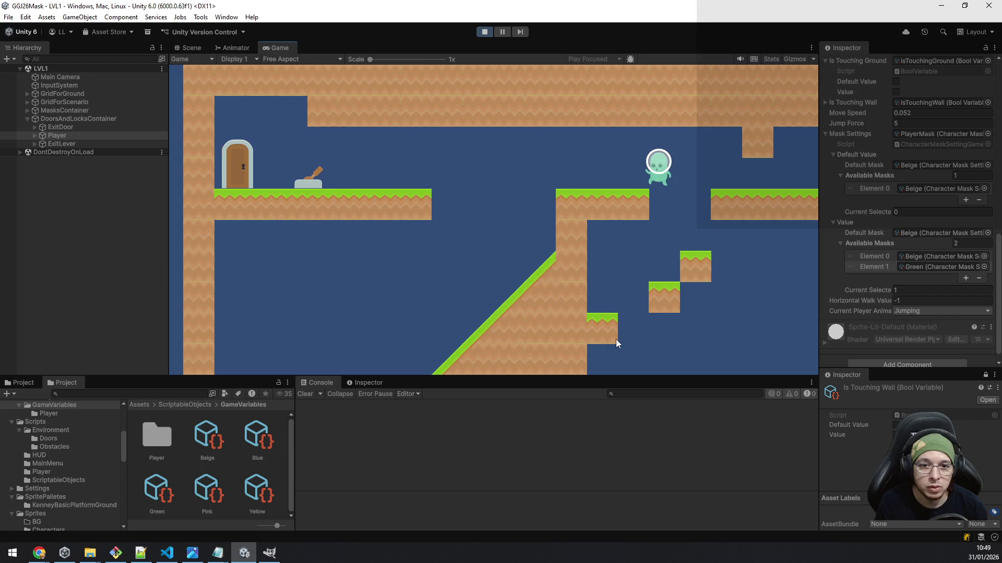
key(space)
key(d)
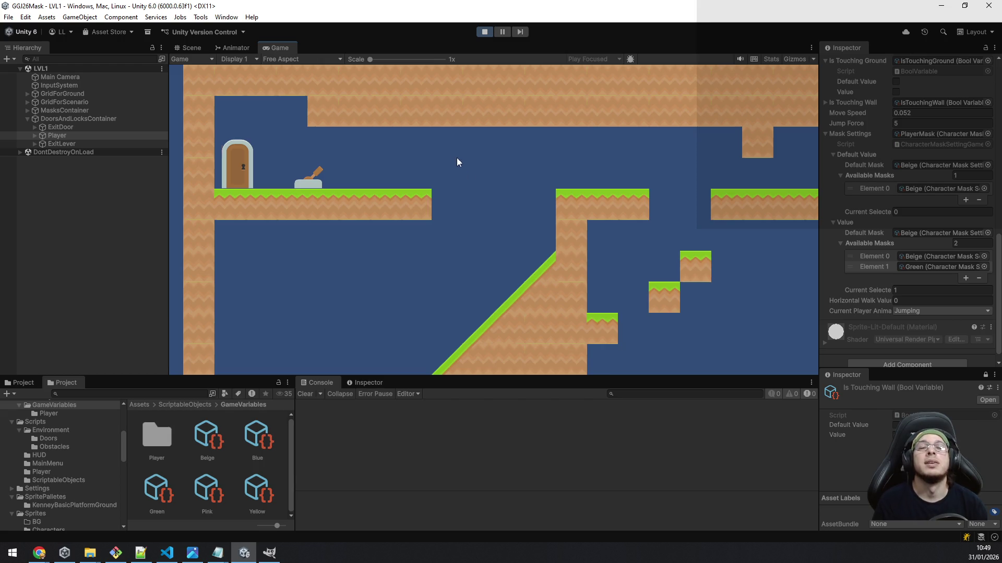
click(483, 32)
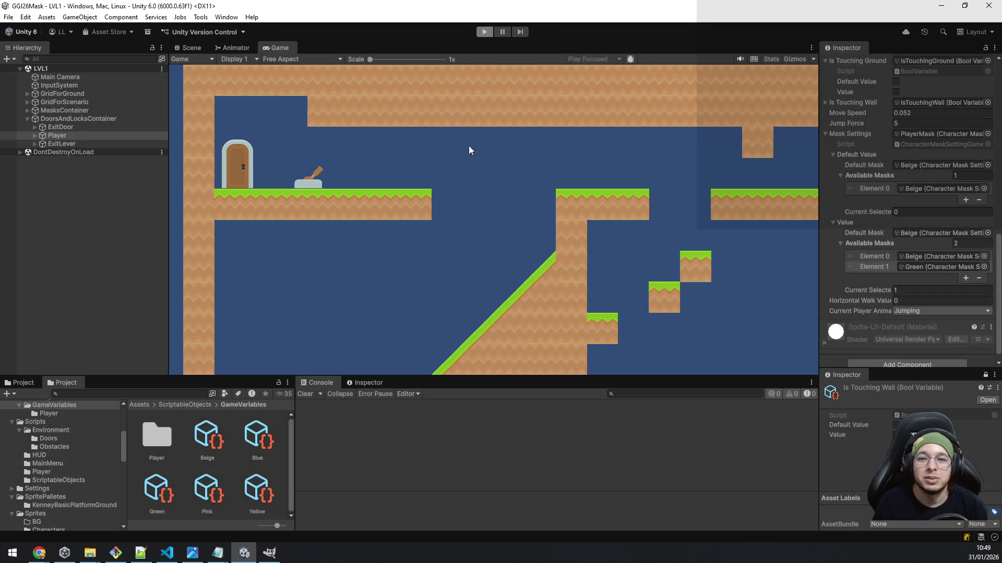
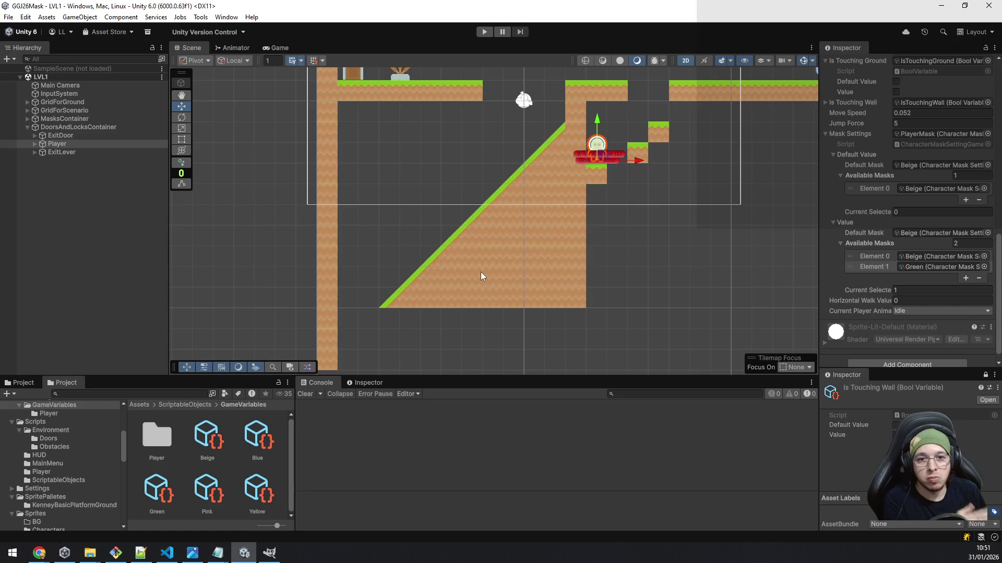
- Move Player out of DoorsAndLocksContainer to the scene root and collapse the container
key(f)
click(57, 144)
drag(57, 146, 57, 165)
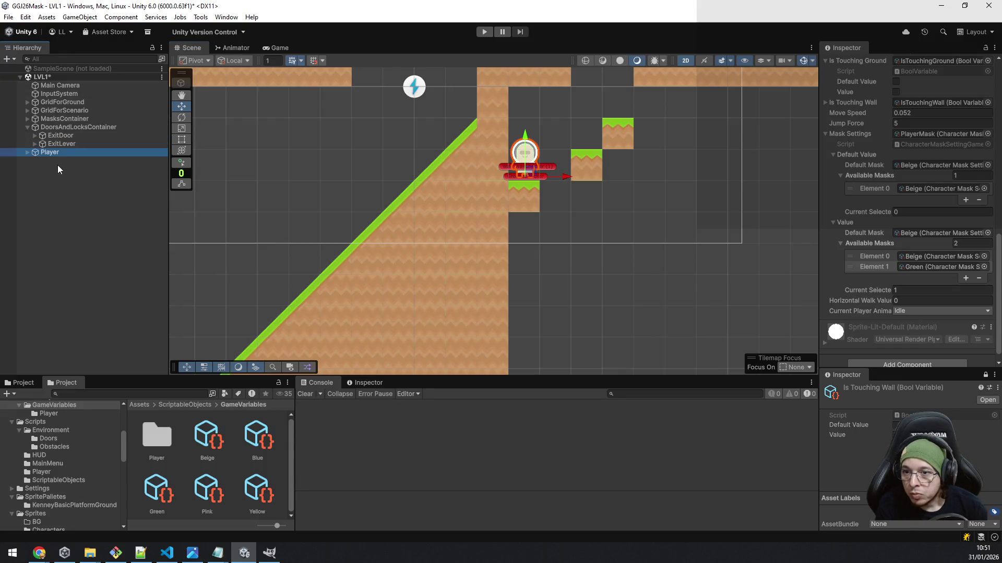
click(28, 128)
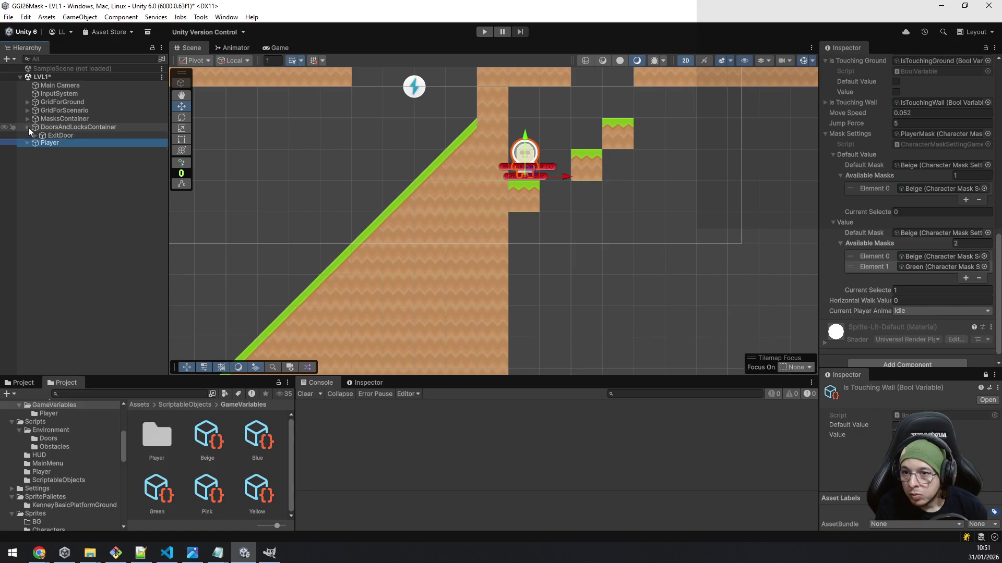
- Save the LVL1 scene, then select the Ground tilemap under GridForGround
right_click(64, 78)
click(114, 100)
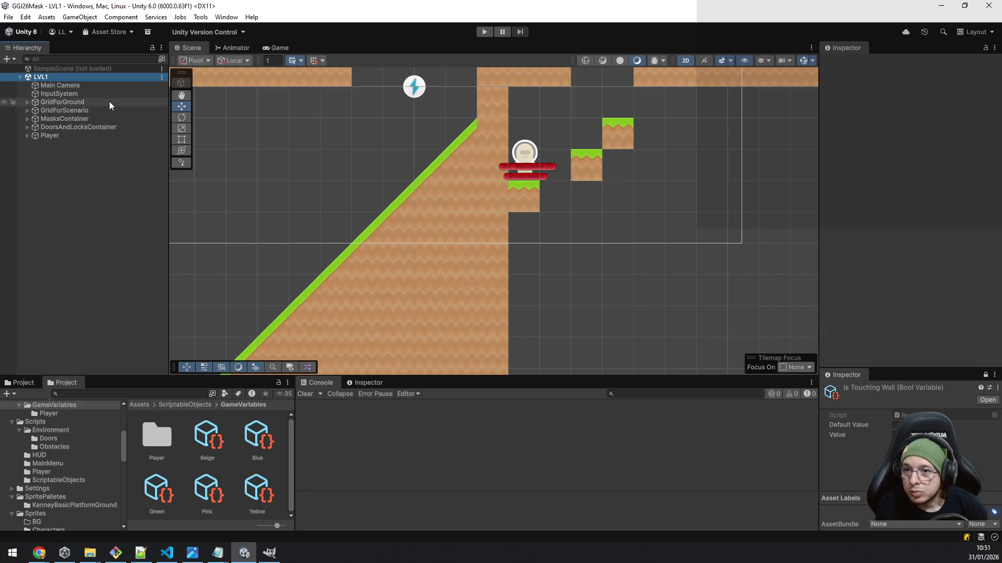
click(27, 102)
click(54, 108)
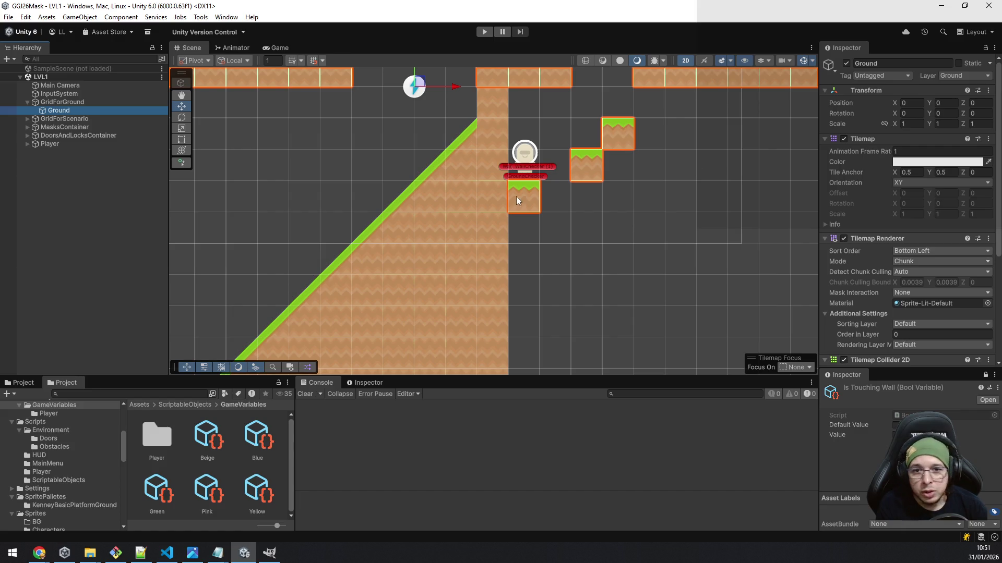
- Brush-paint the grass tile below the player one cell lower, then start Play mode
key(b)
click(532, 240)
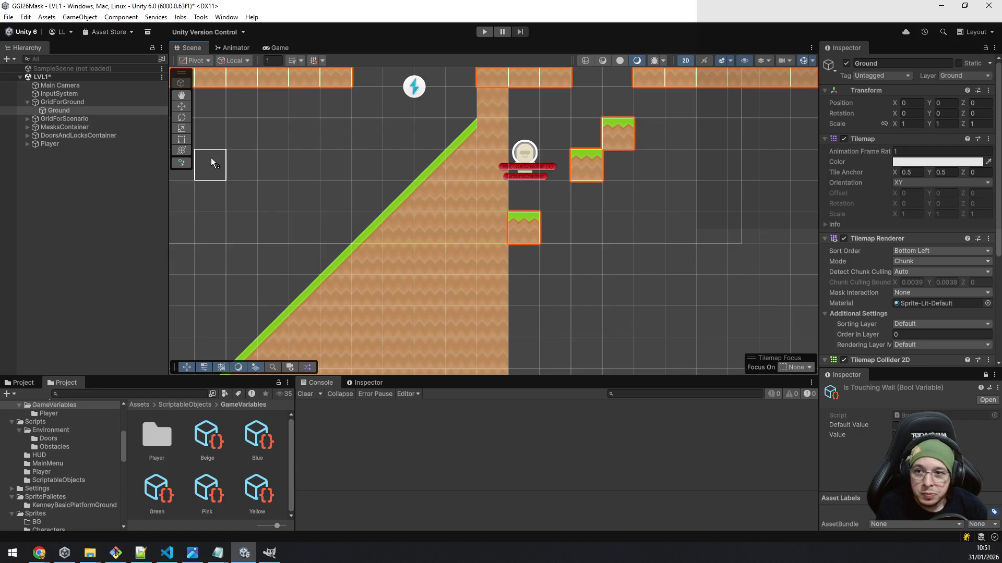
click(65, 143)
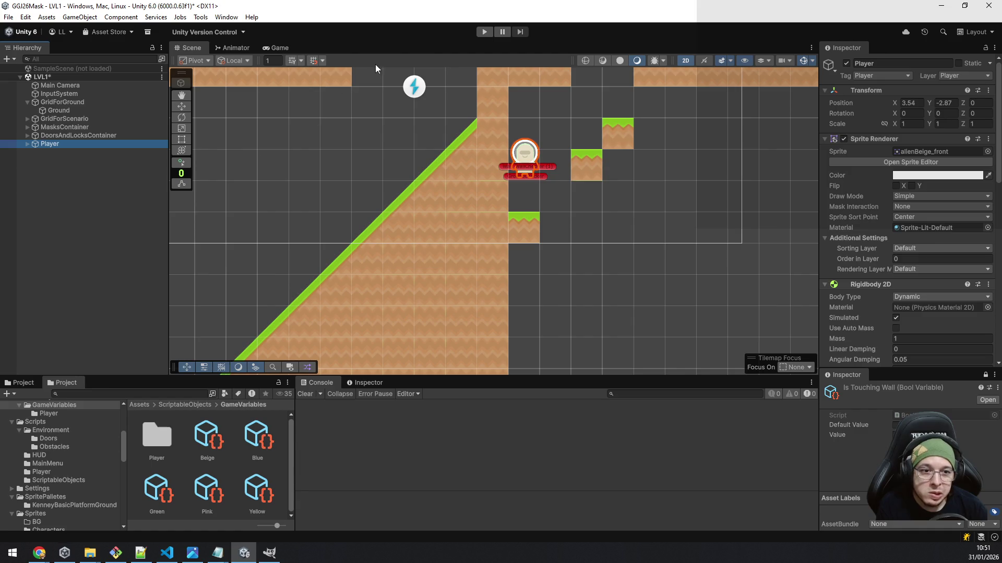
click(483, 32)
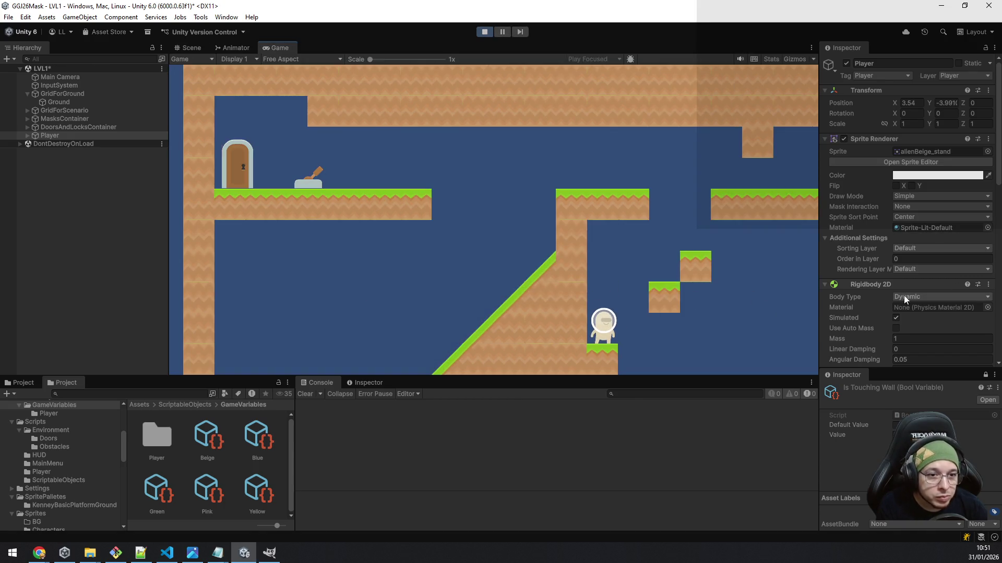
- Add the Green and Blue mask assets as two new Available Masks entries on Player
scroll(906, 300, down, 15)
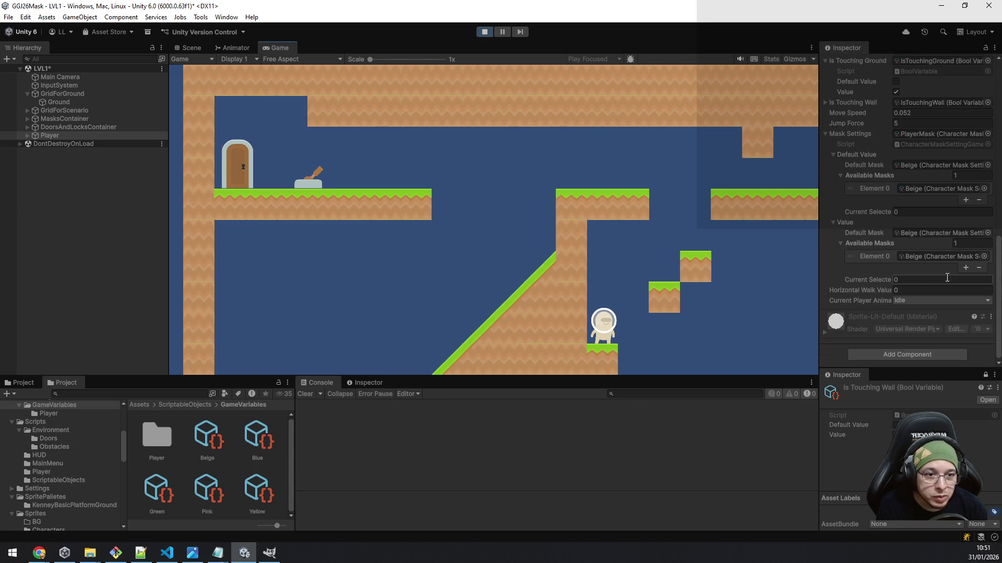
click(966, 268)
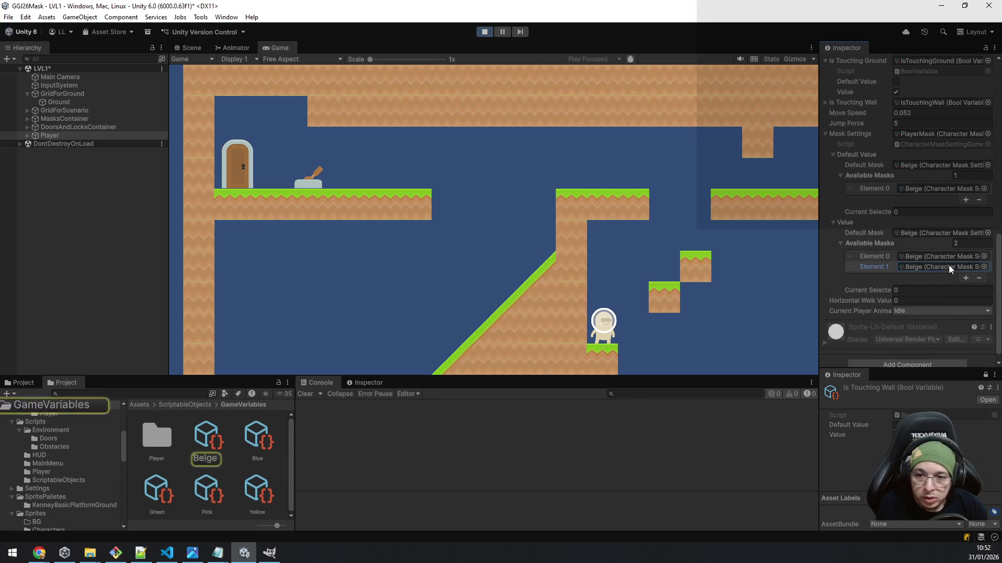
click(162, 492)
mouse_move(163, 491)
mouse_down()
mouse_move(901, 370)
mouse_move(934, 269)
mouse_up()
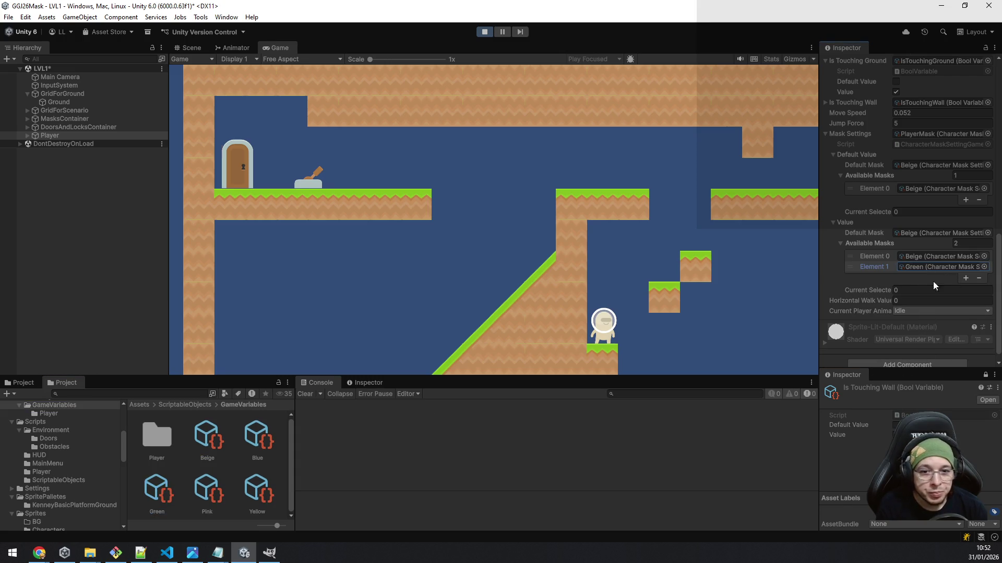
click(966, 278)
mouse_move(259, 438)
mouse_down()
mouse_move(870, 284)
mouse_move(937, 285)
mouse_up()
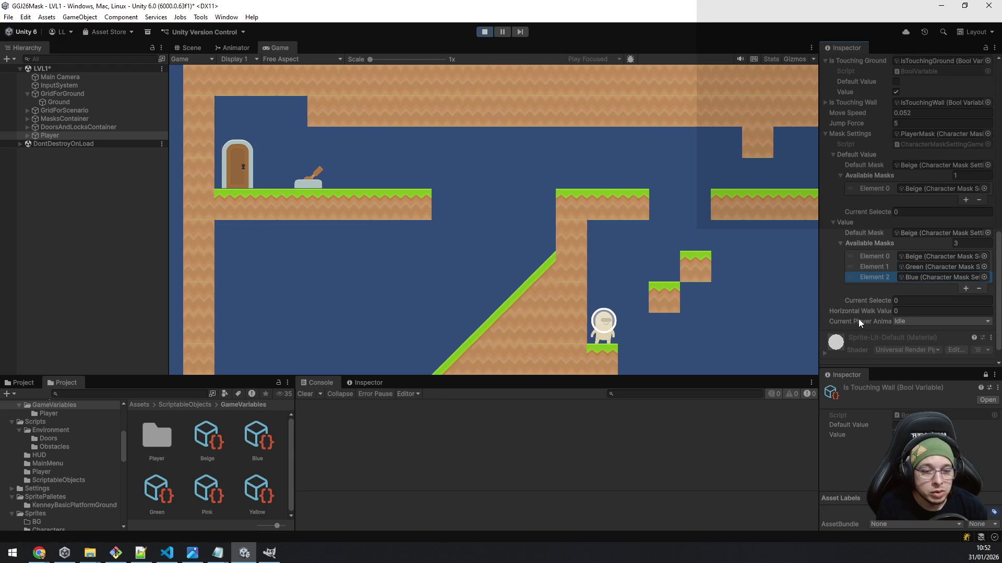
click(618, 252)
- Playtest the green mask by jumping across the small platforms, then switch to beige
key(e)
key(space)
key(d)
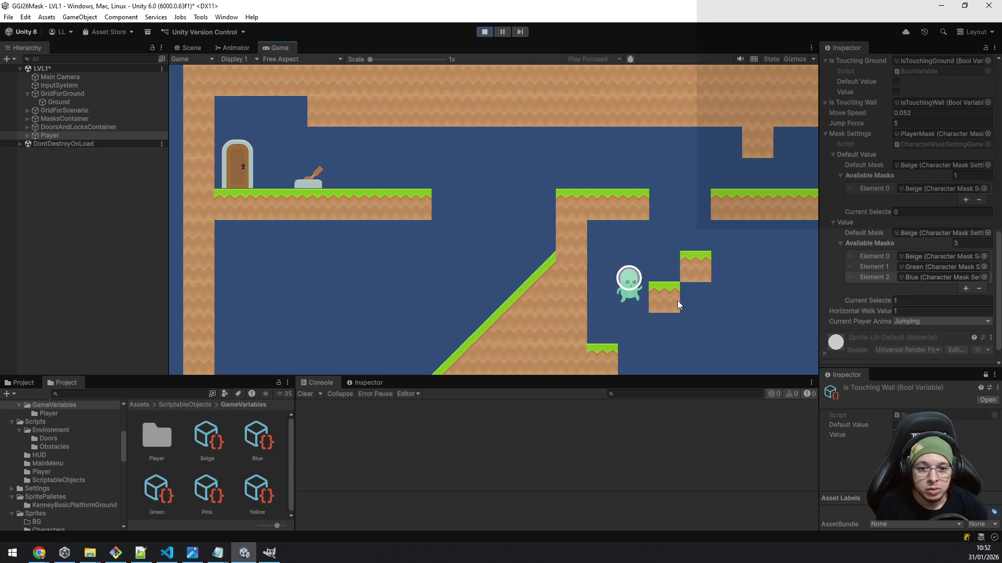
key(space)
key(d)
key(space)
key(space)
key(a)
key(space)
key(d)
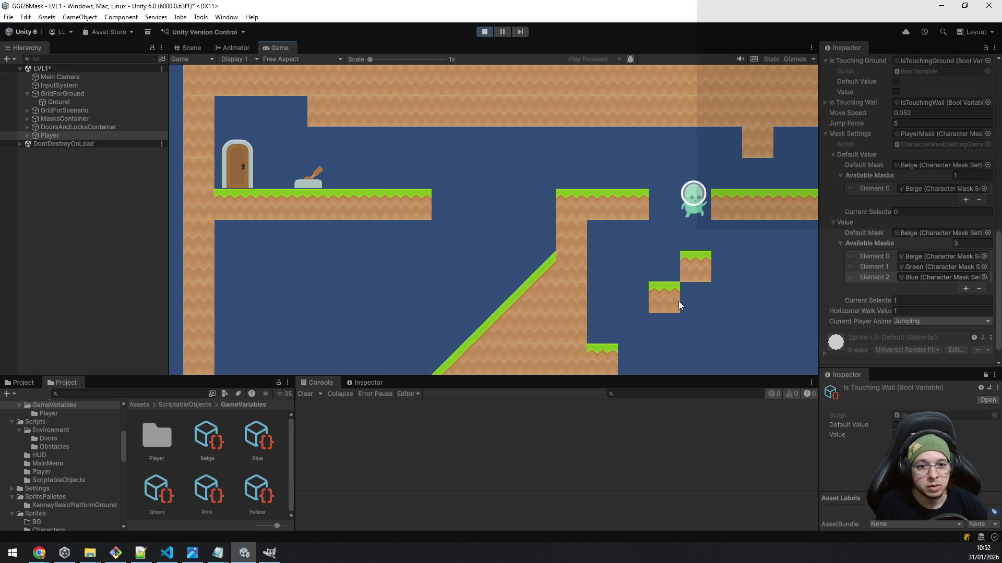
key(space)
key(d)
key(q)
key(q)
key(space)
key(a)
key(a)
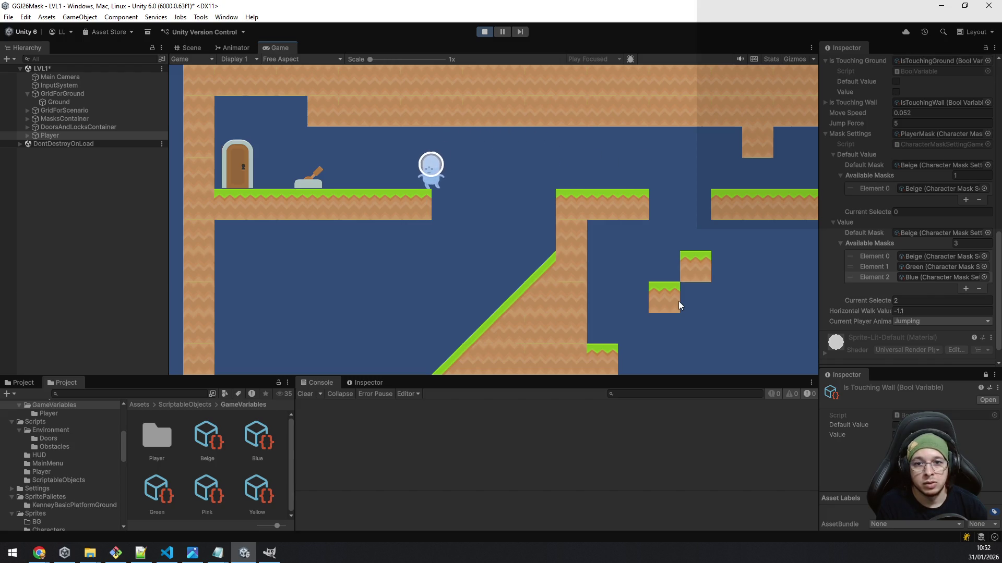
- With the blue mask, walk and jump to the far platform, then switch to green
key(d)
key(space)
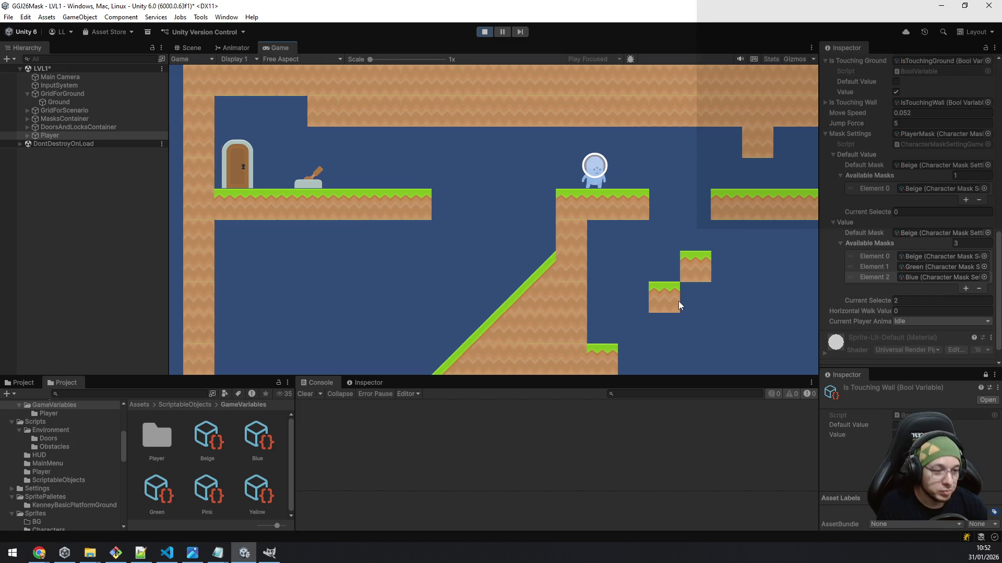
key(a)
key(d)
key(space)
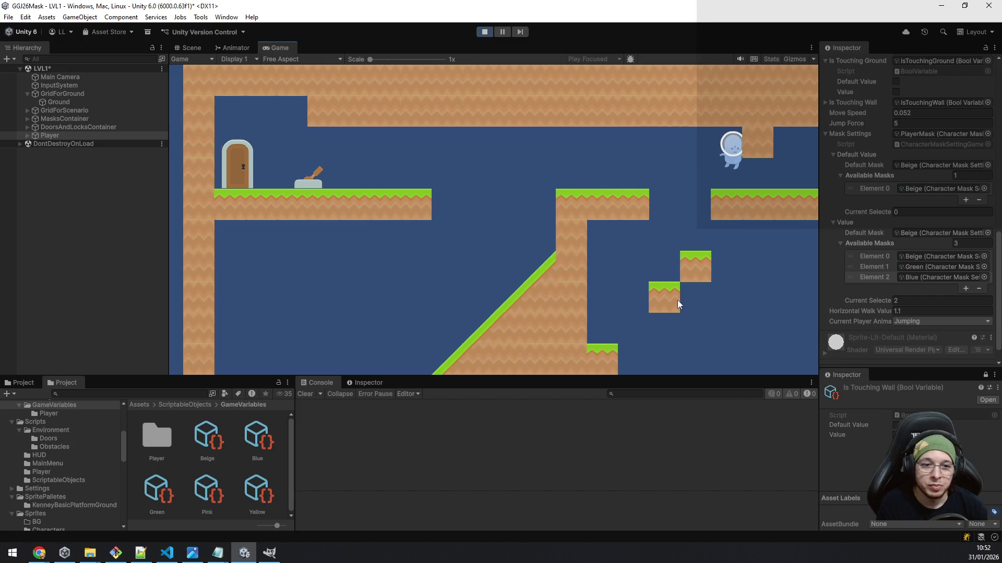
key(d)
key(a)
key(q)
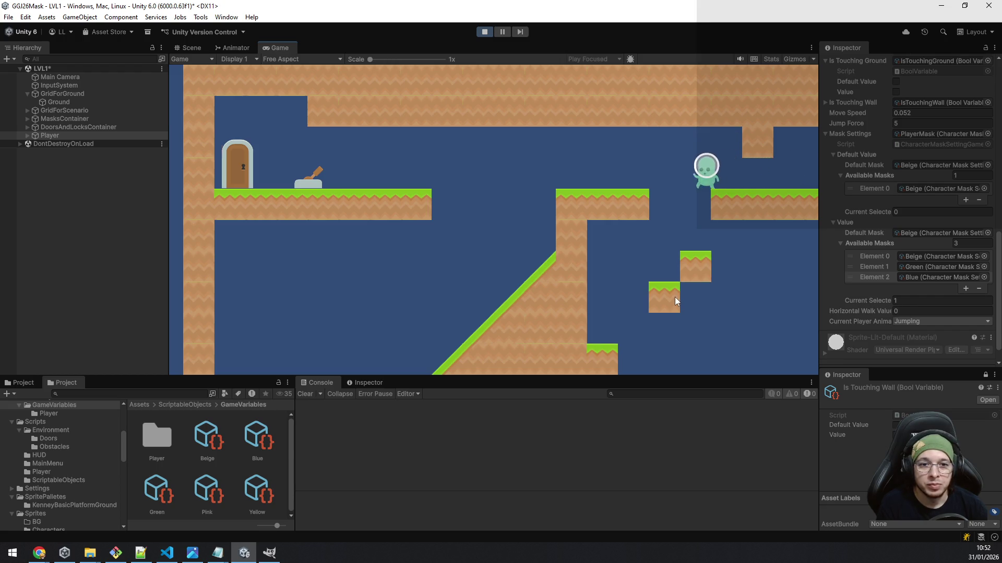
key(space)
- Climb the upper step using beige then green masks, and stop Play mode
key(q)
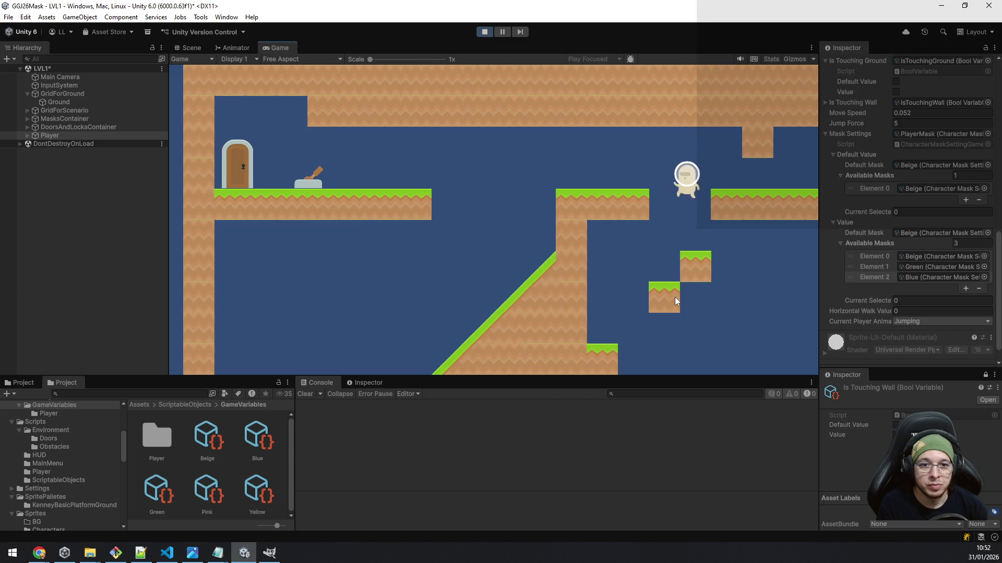
key(space)
key(d)
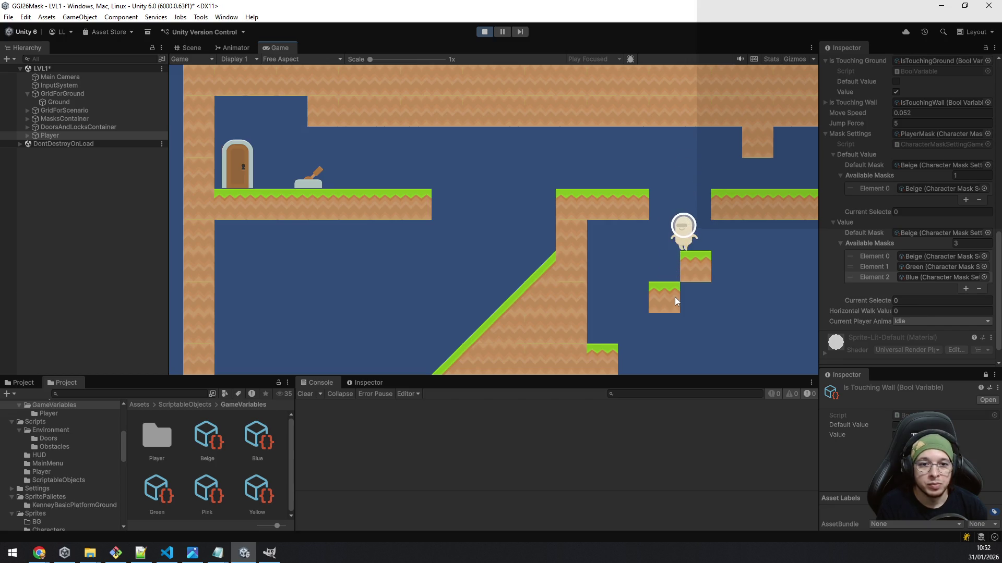
key(space)
key(space)
key(a)
key(space)
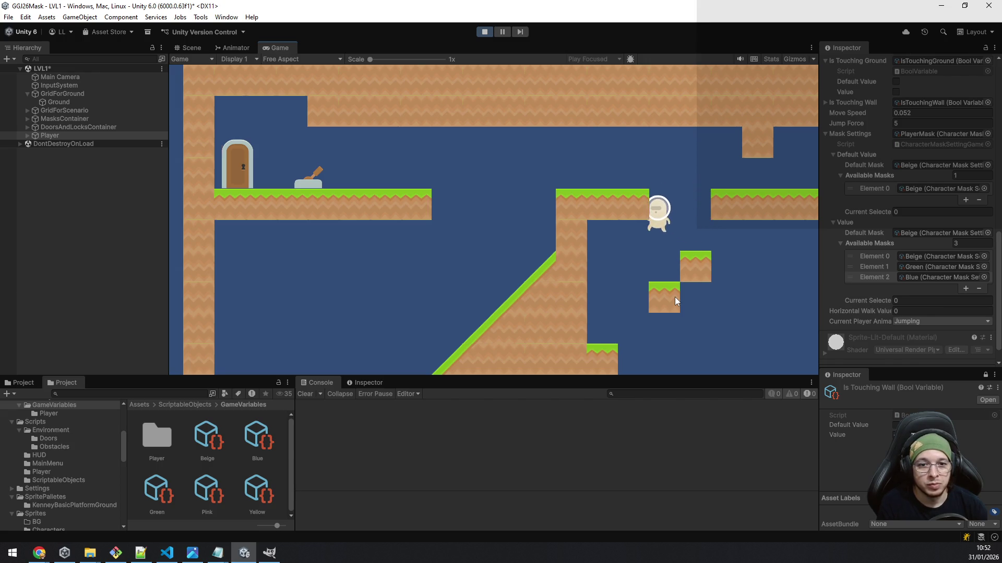
key(a)
key(space)
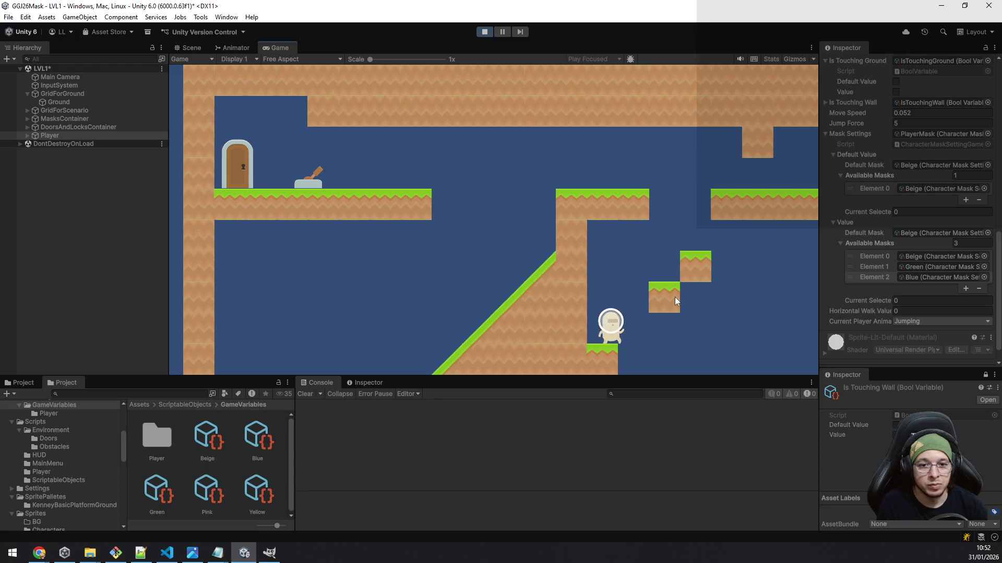
key(d)
key(space)
key(space)
key(a)
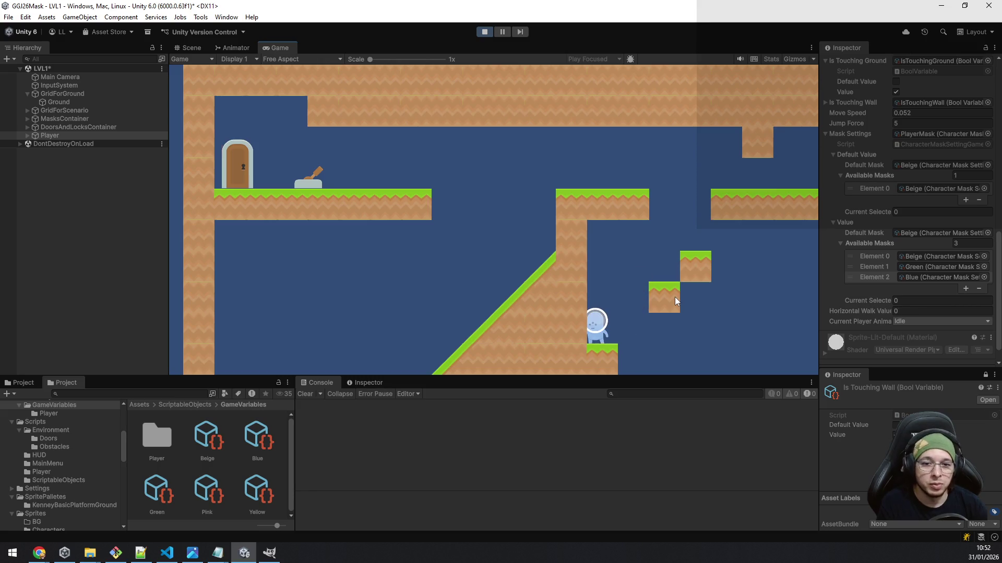
key(q)
key(space)
key(d)
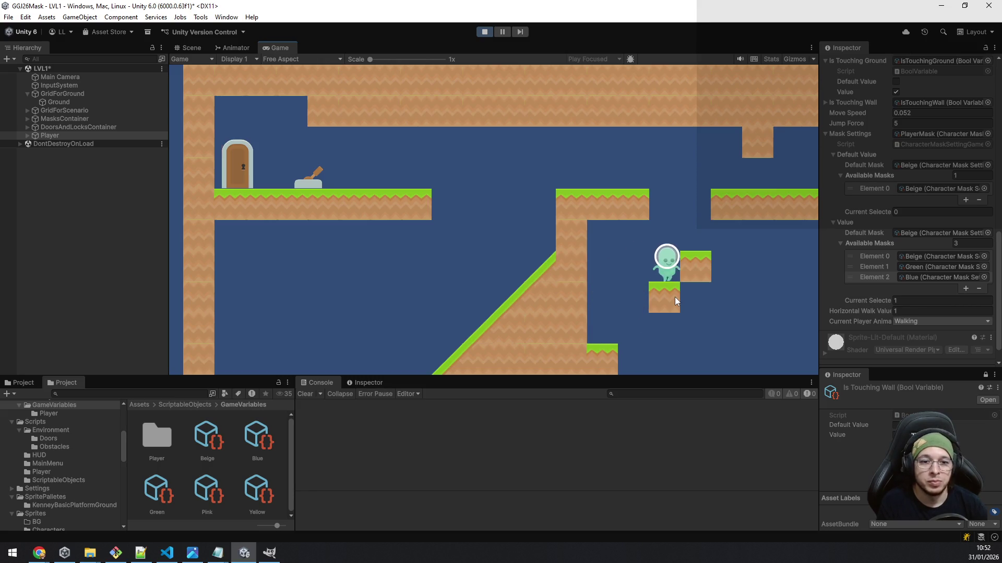
click(484, 32)
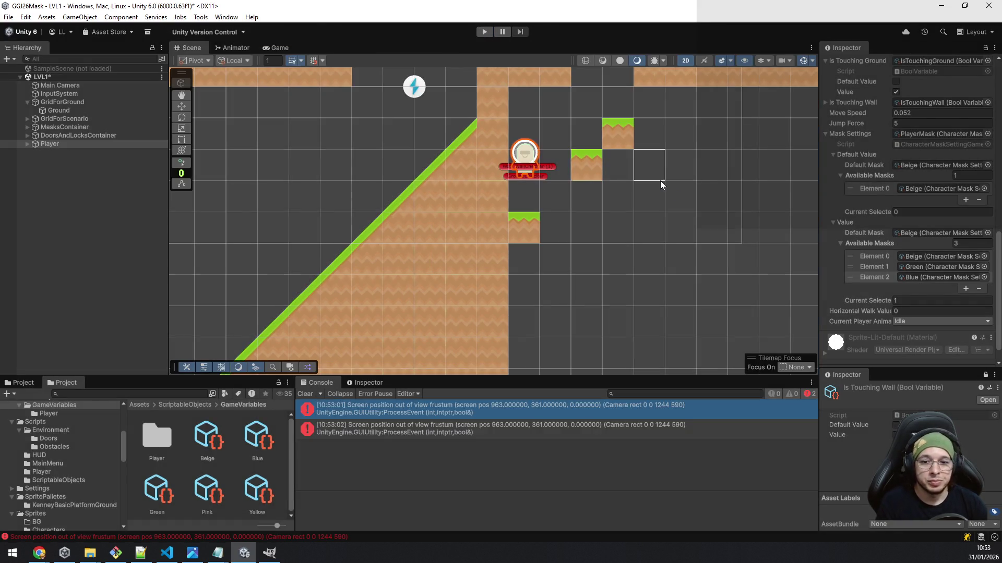
- Expand GridForScenario, dismiss the Shortcut Conflict dialog, and select the Middleground tilemap
scroll(638, 170, up, 1)
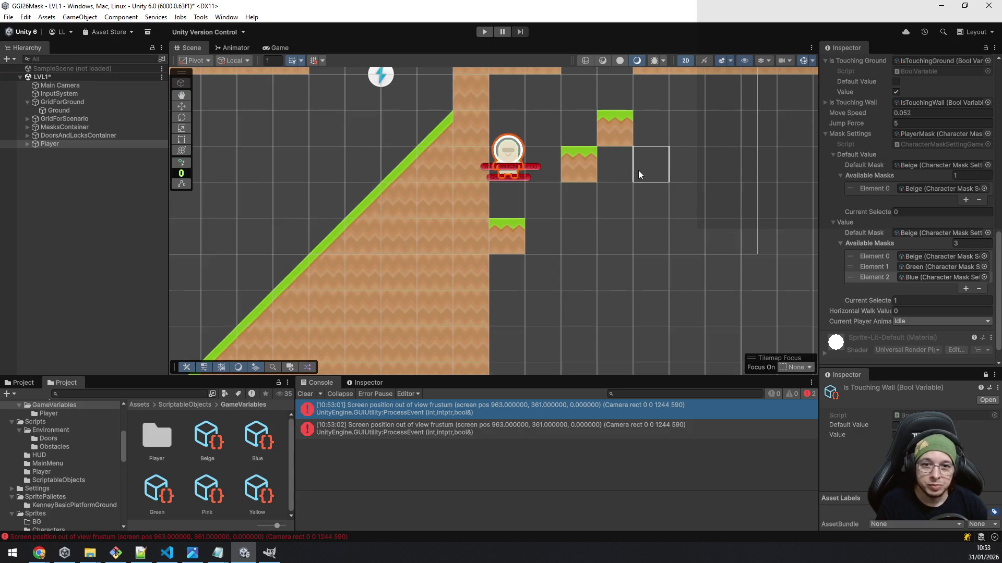
scroll(634, 170, down, 1)
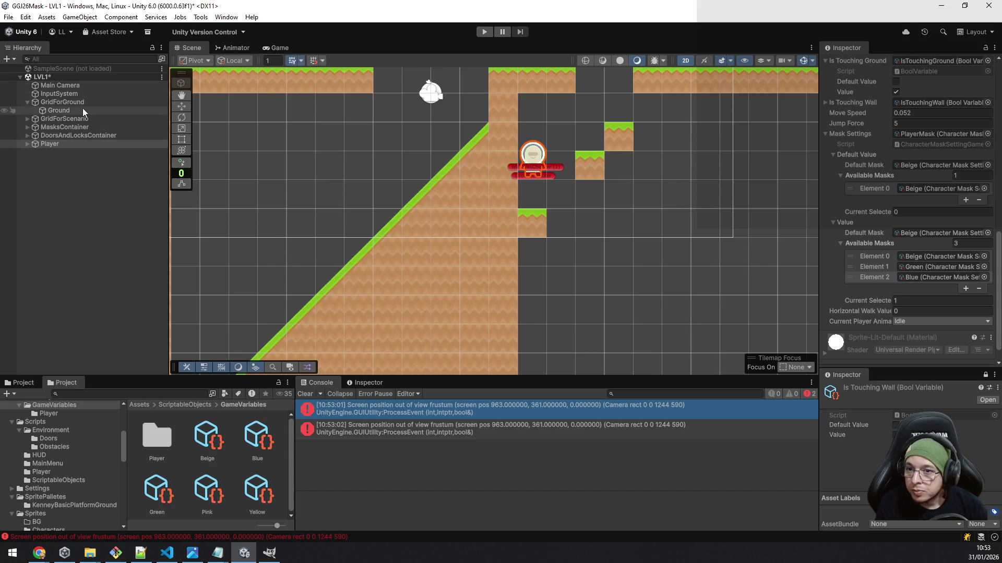
click(27, 120)
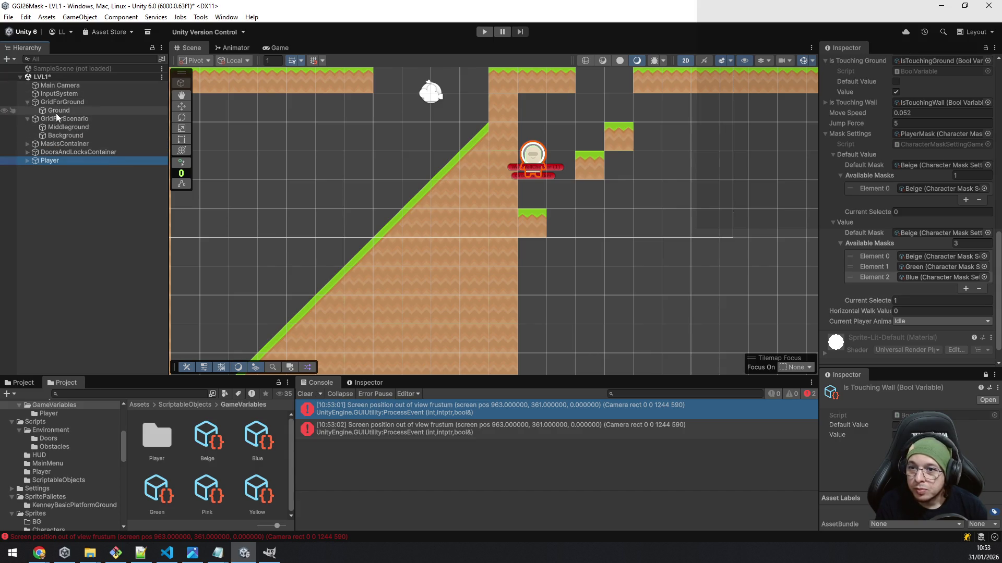
click(64, 109)
scroll(653, 235, down, 2)
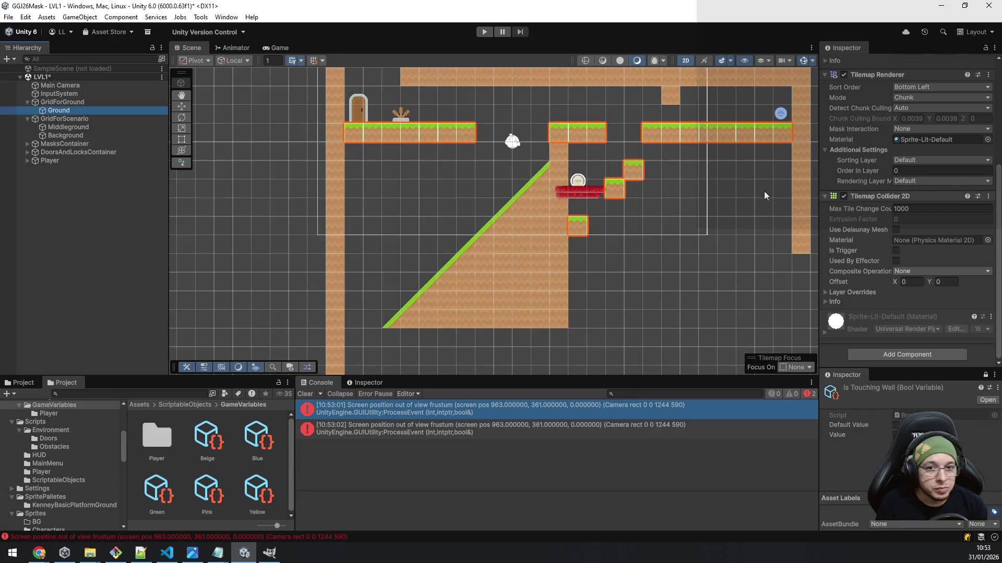
scroll(612, 214, up, 3)
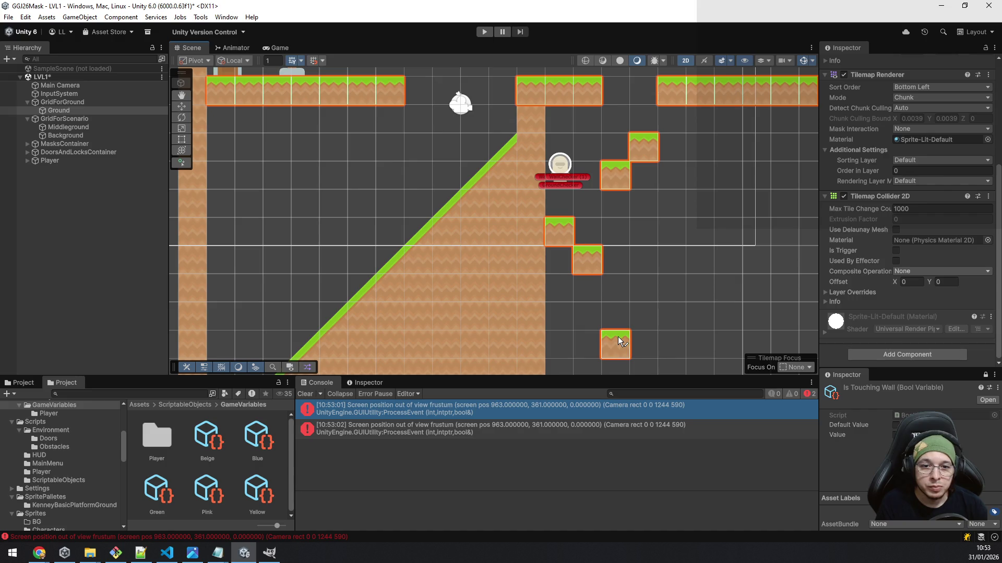
key(s)
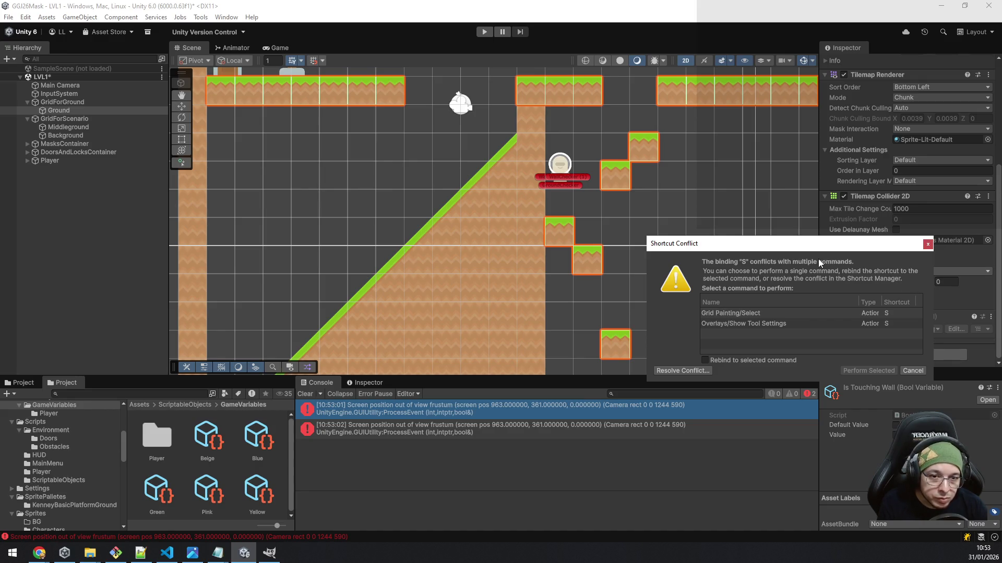
key(Escape)
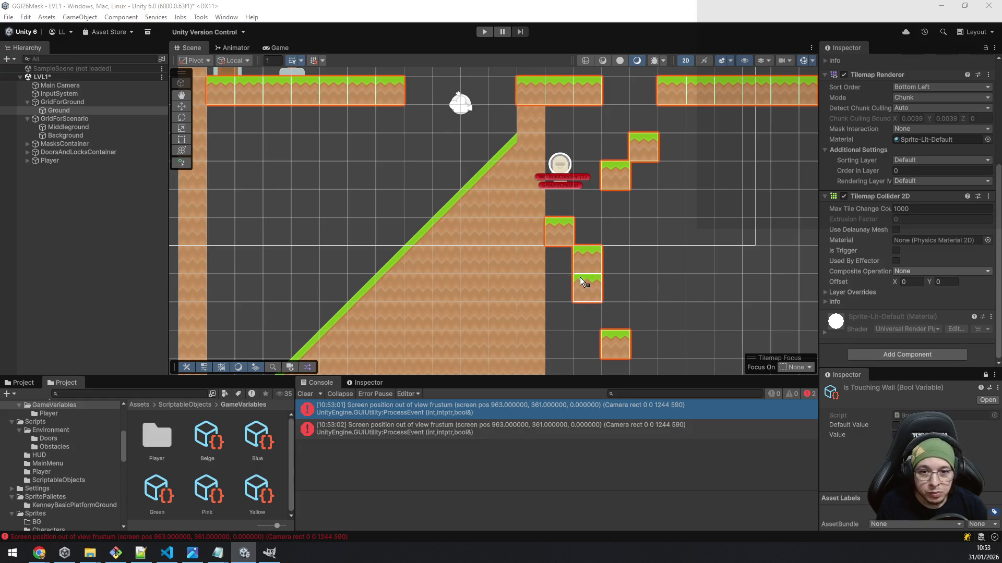
click(69, 127)
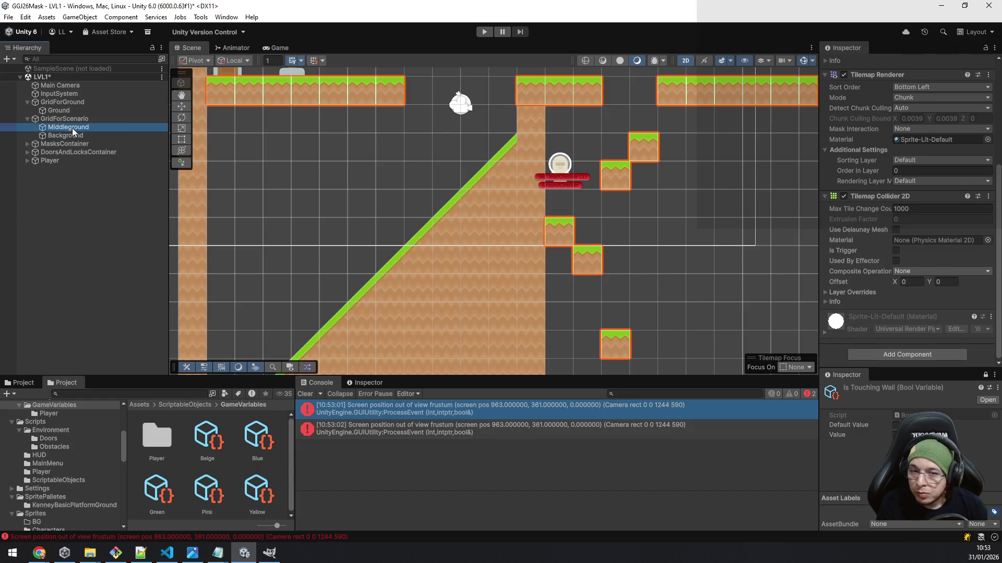
- Paint Middleground dirt under the staircase and around the lone grass tile, bridging to the right
click(560, 260)
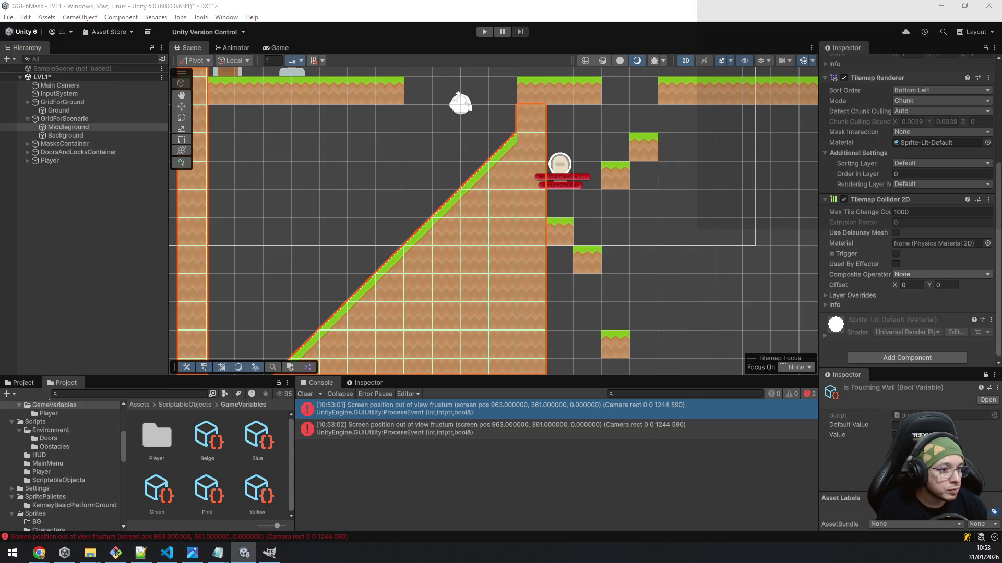
click(556, 288)
drag(563, 303, 561, 335)
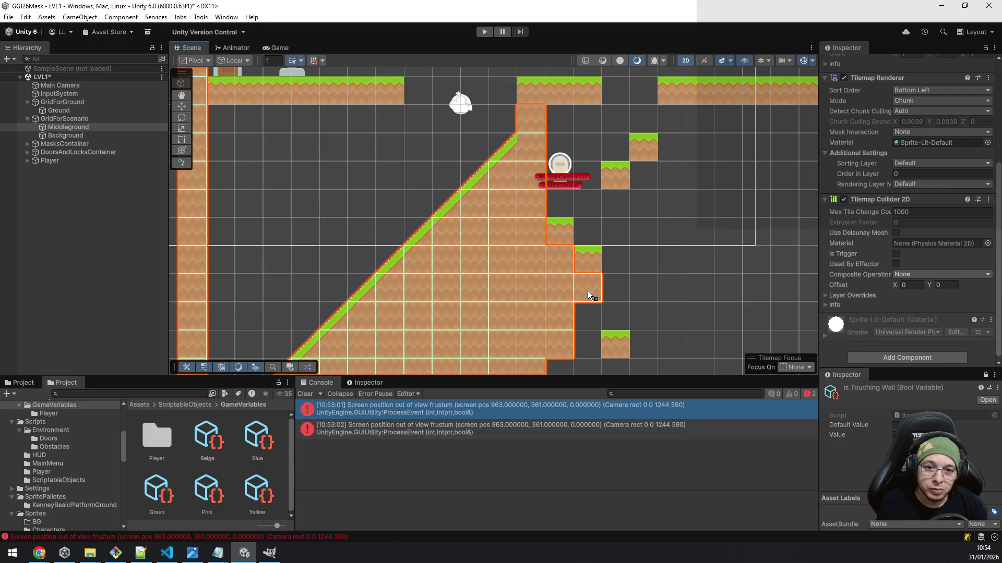
click(588, 339)
scroll(616, 329, down, 4)
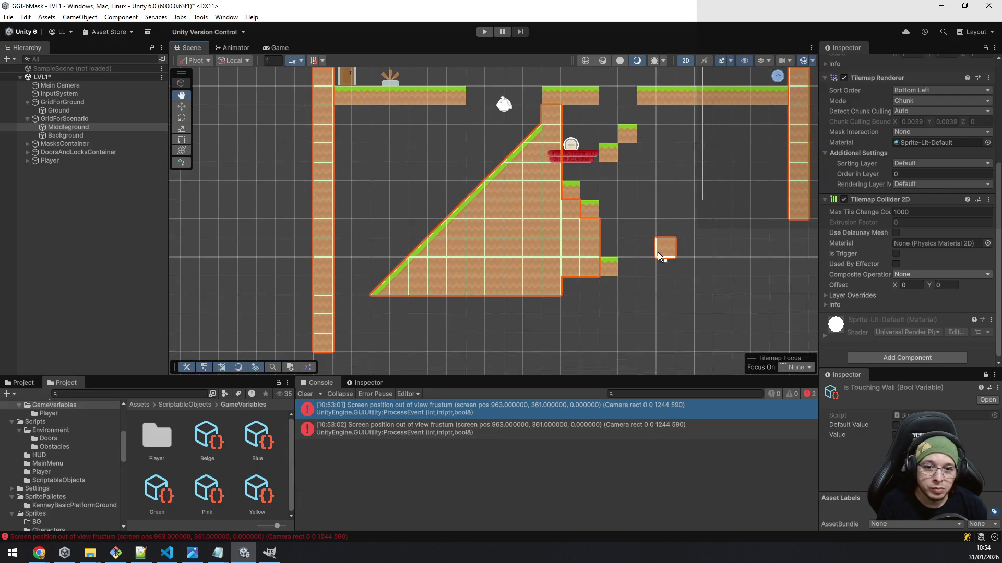
click(607, 278)
scroll(678, 287, up, 1)
scroll(678, 288, up, 1)
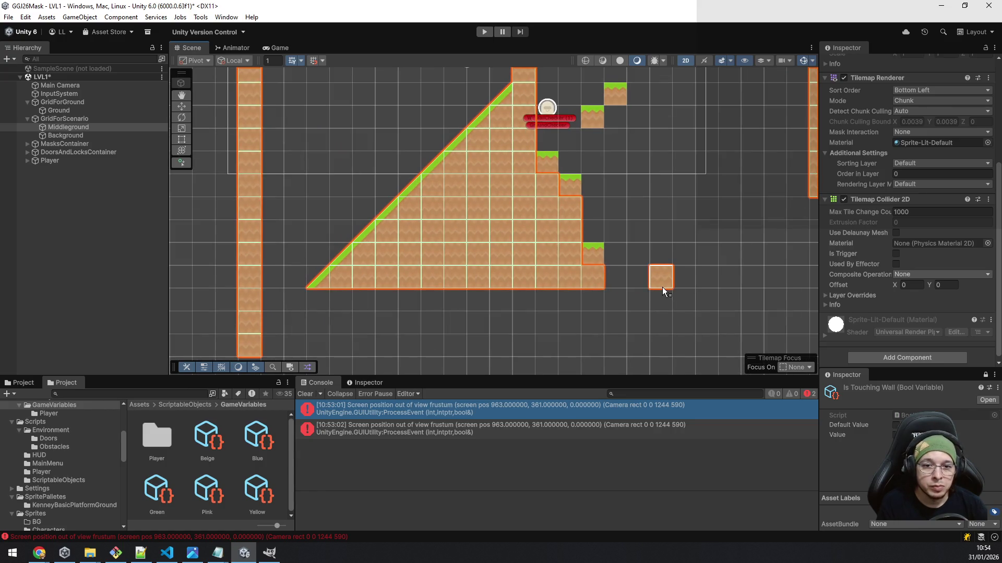
drag(683, 286, 580, 288)
scroll(580, 291, down, 2)
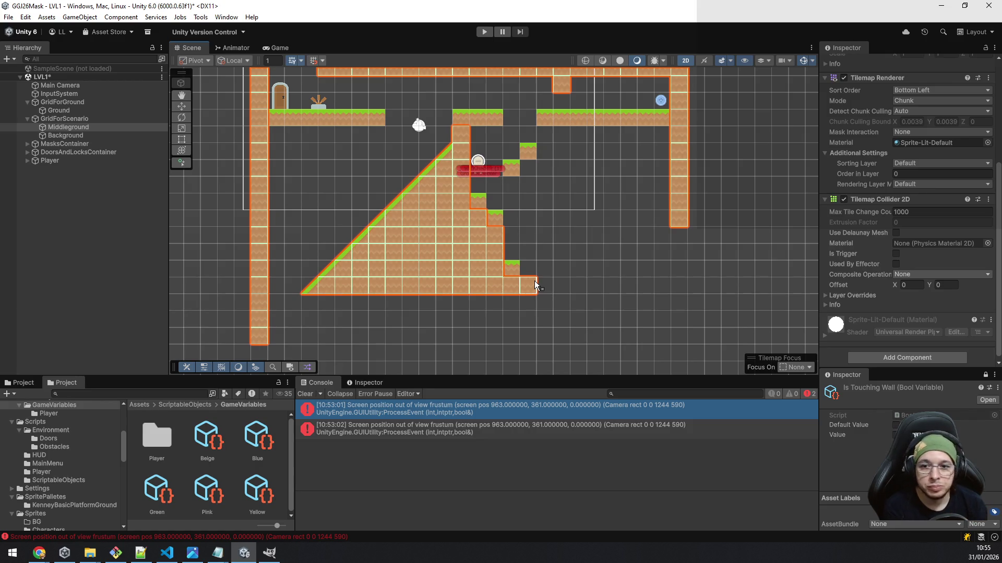
mouse_move(534, 281)
mouse_down()
mouse_move(483, 146)
mouse_move(559, 137)
mouse_move(658, 147)
mouse_up()
- Lay a thick row of dirt under the upper-right platforms with tiles hanging below
click(578, 169)
drag(527, 172, 662, 170)
click(661, 187)
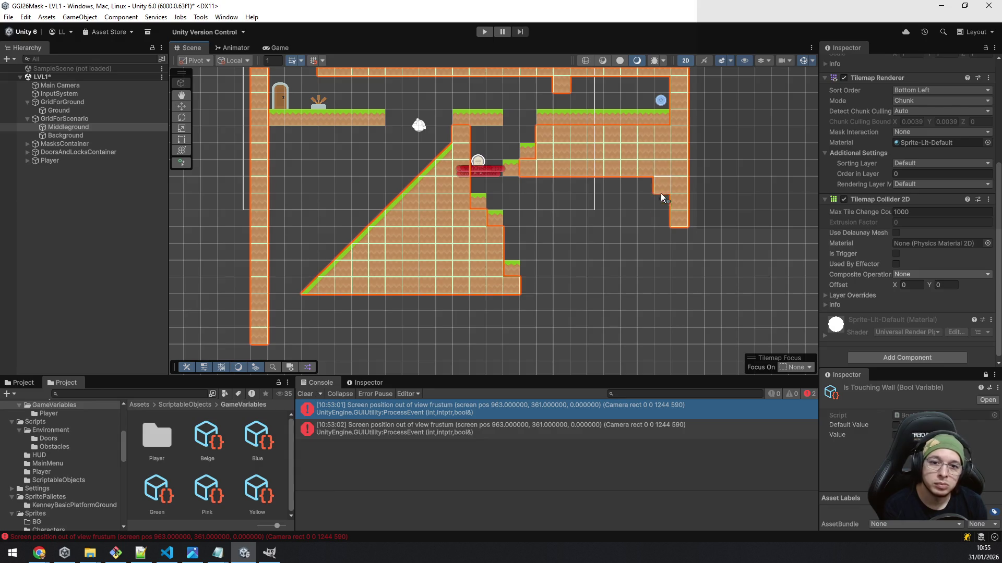
click(545, 187)
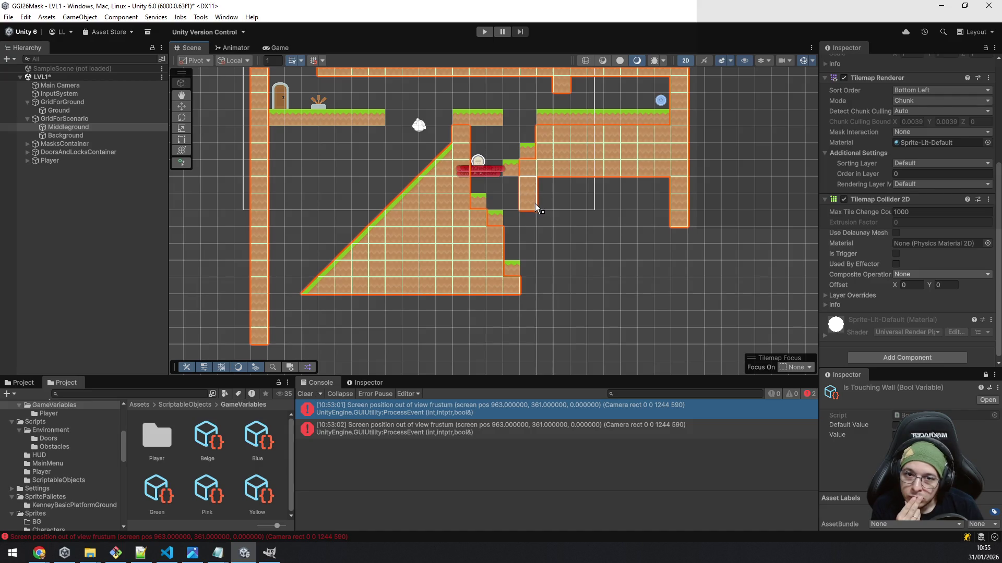
- Extend the dirt pillar below the steps, erase the stray lone tile, then select Ground
click(545, 222)
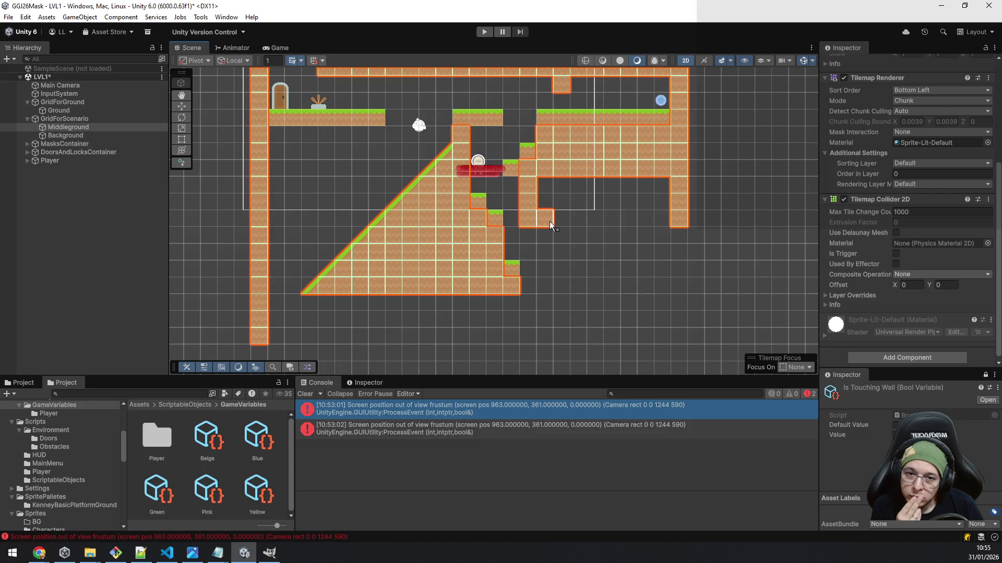
mouse_move(552, 223)
mouse_down()
mouse_move(570, 222)
mouse_move(558, 236)
mouse_up()
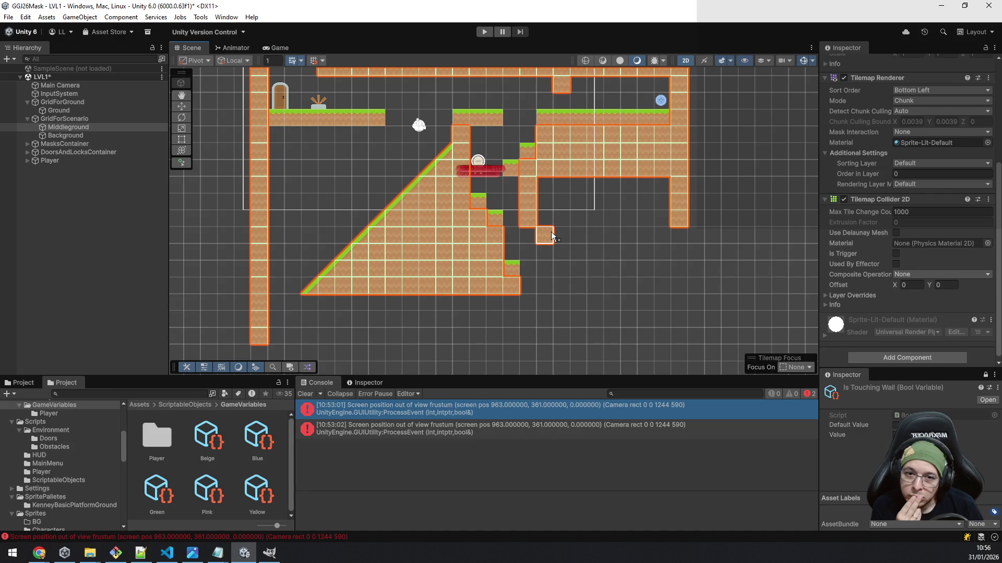
drag(554, 223, 552, 221)
click(552, 222)
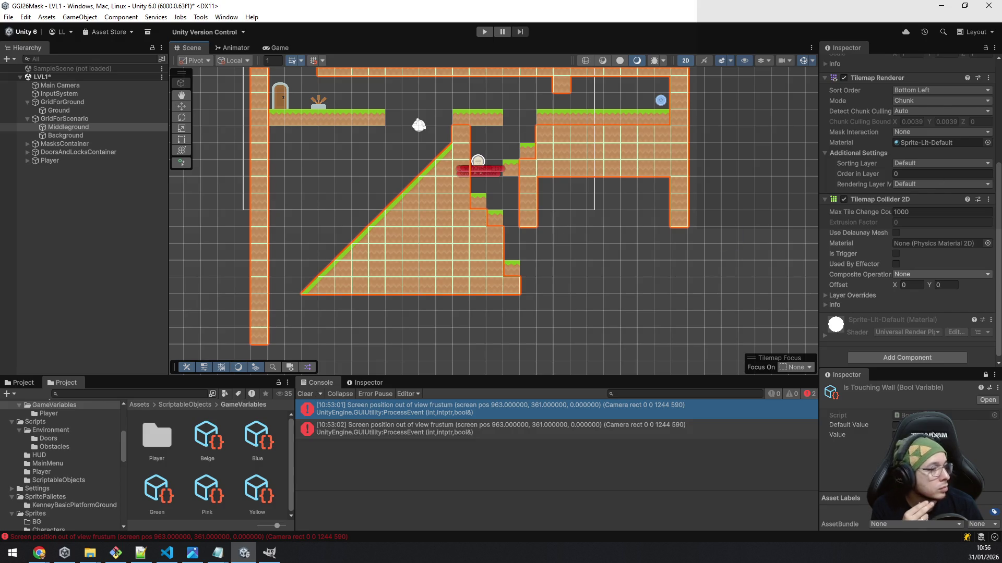
click(73, 109)
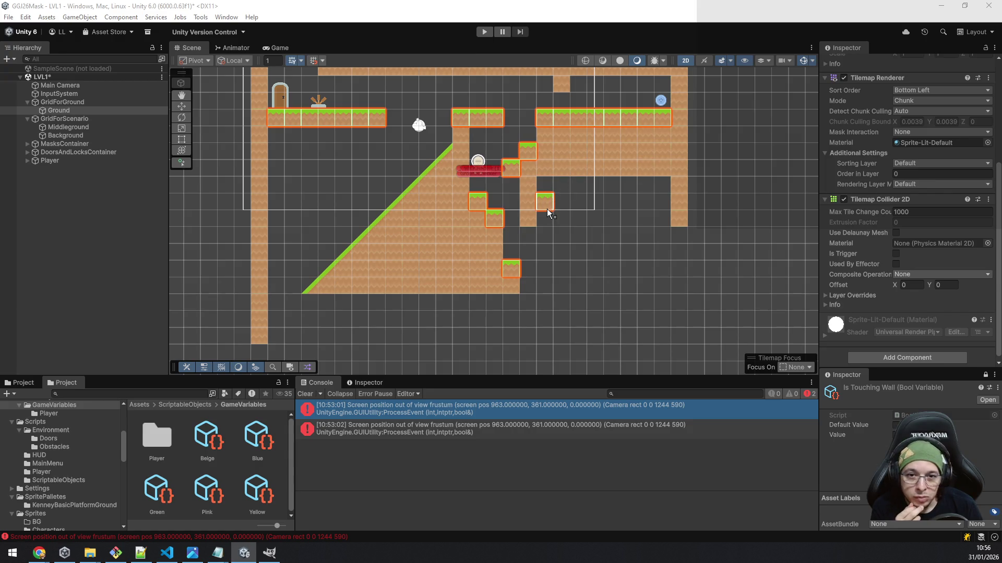
- Paint a longer left grass ledge and a short right one inside the chamber
drag(548, 216, 580, 217)
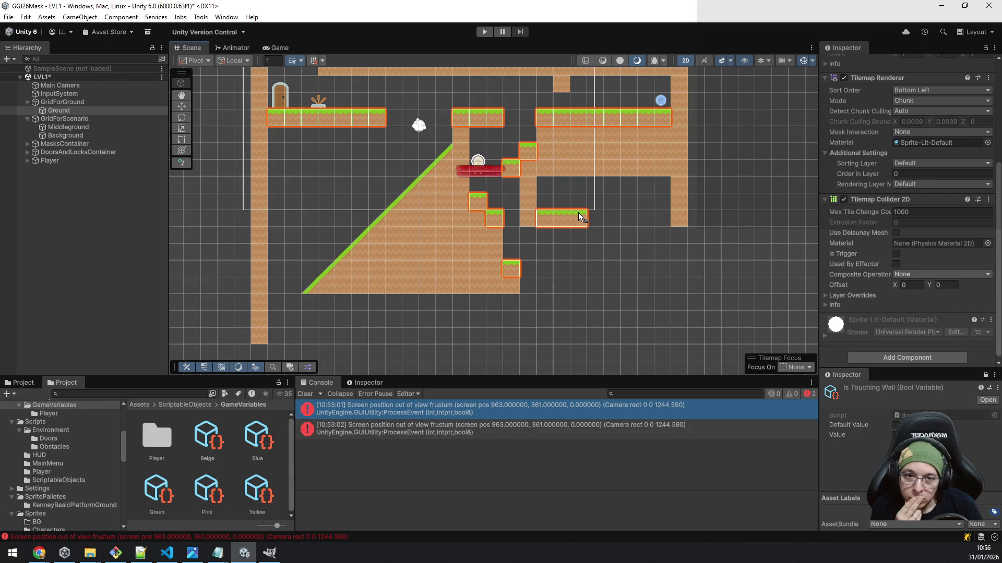
click(597, 216)
click(661, 218)
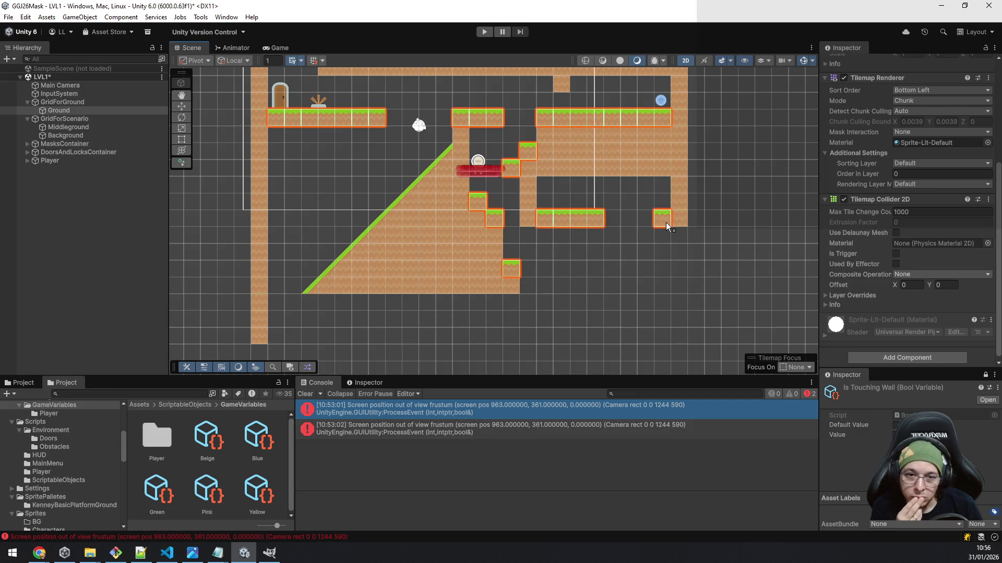
click(646, 219)
click(698, 290)
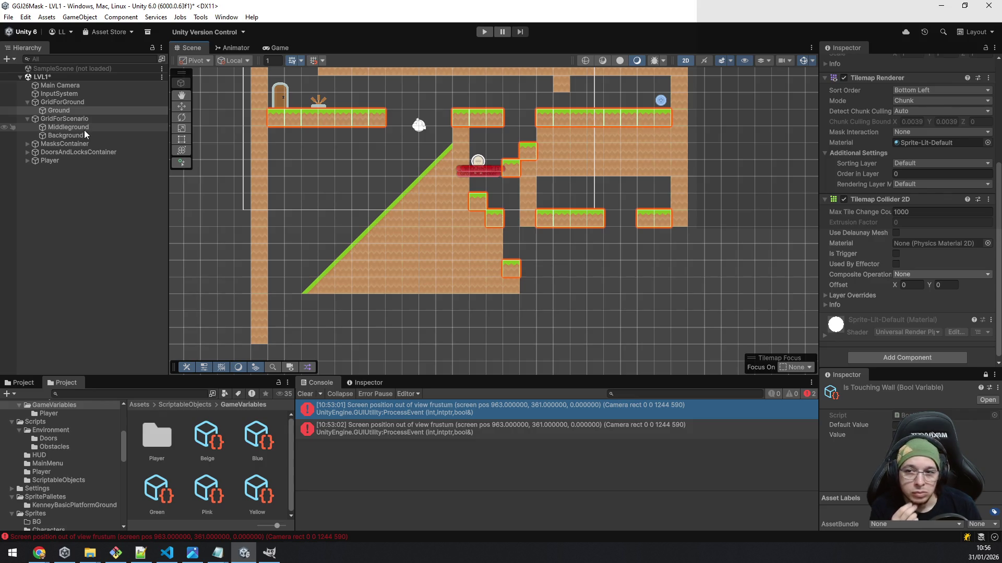
- On Middleground, box-fill the bottom dirt row rightward beneath the lone block, then deselect
click(86, 127)
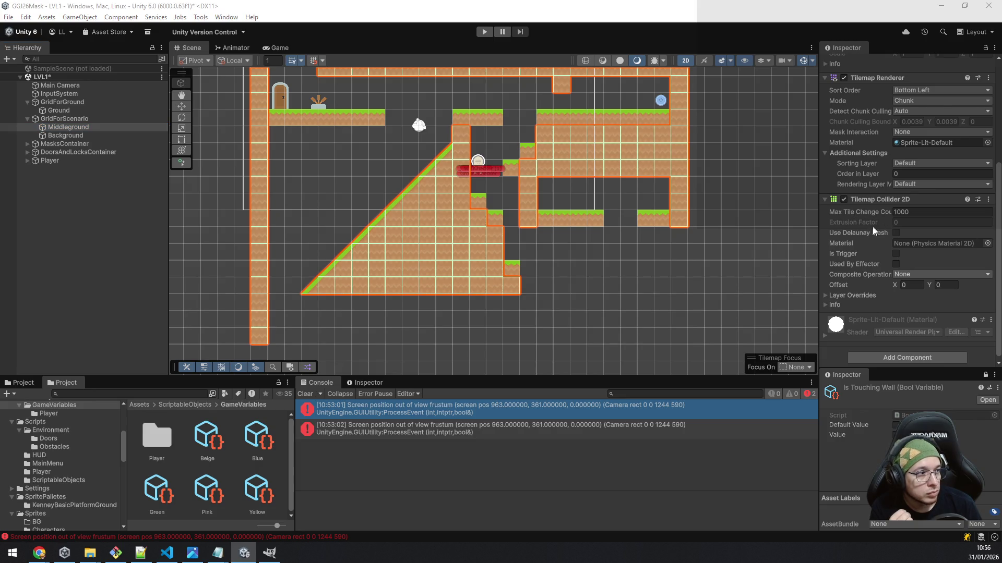
scroll(562, 242, up, 5)
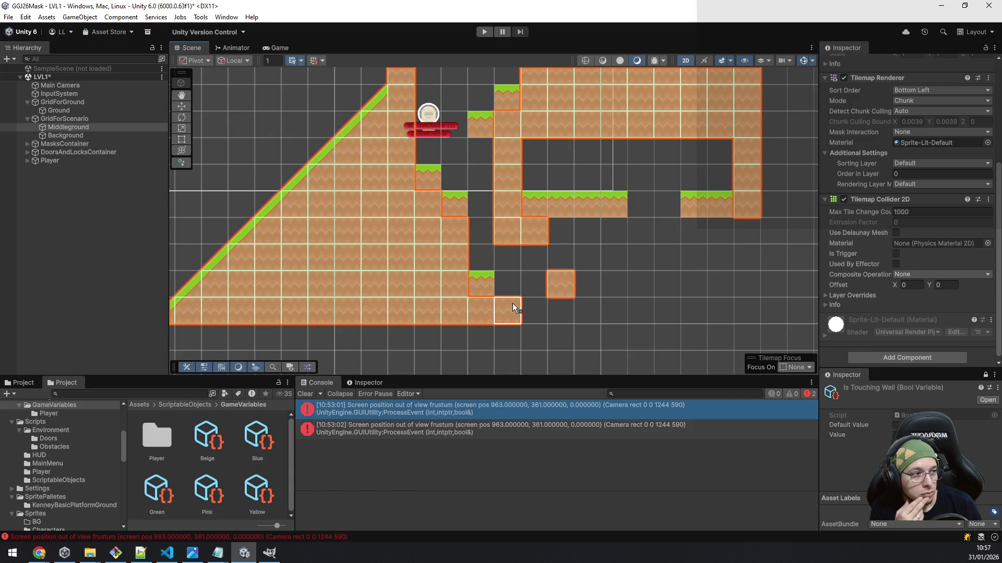
drag(552, 300, 553, 300)
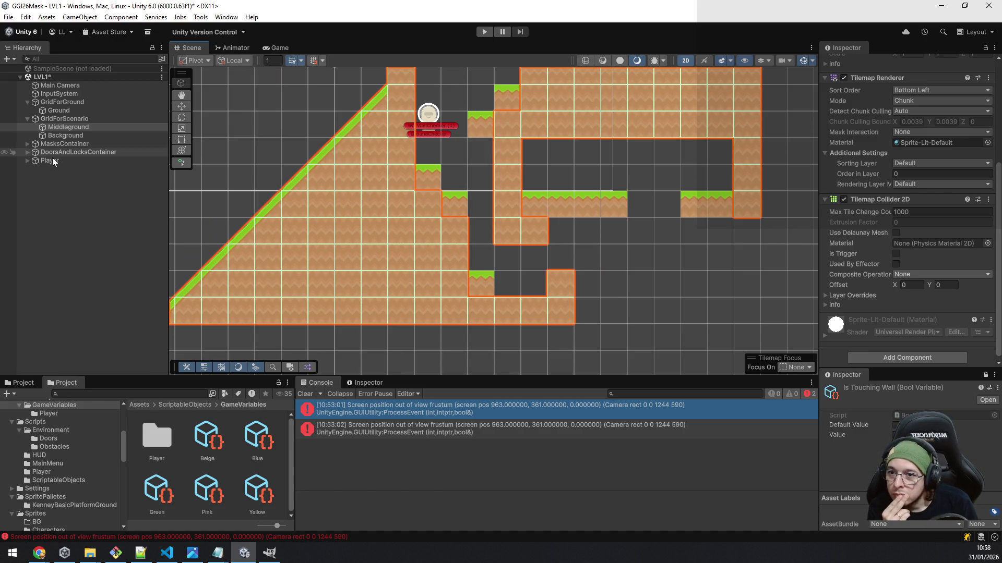
click(53, 171)
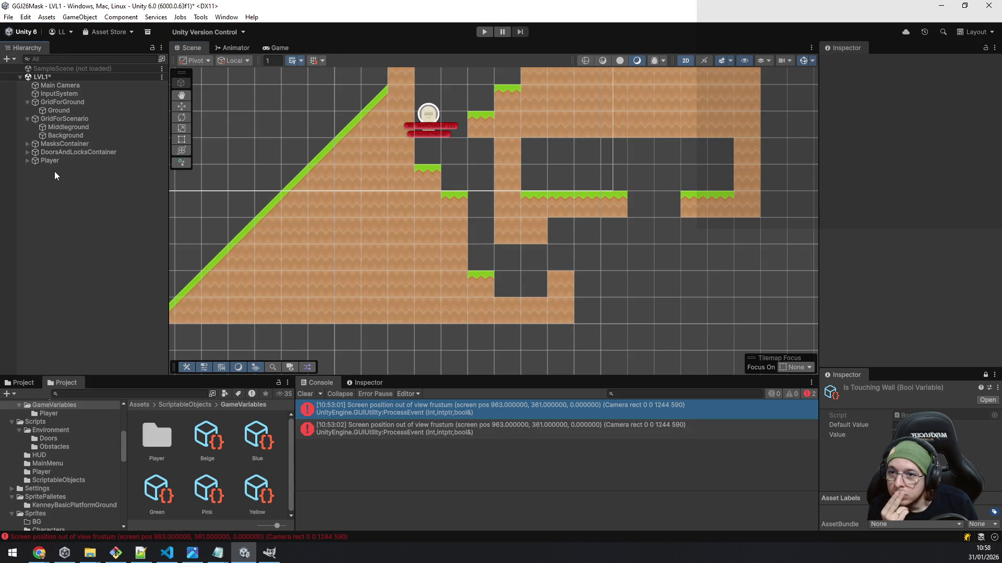
- Create an empty GameObject and set its Transform position to 0, 0
right_click(52, 175)
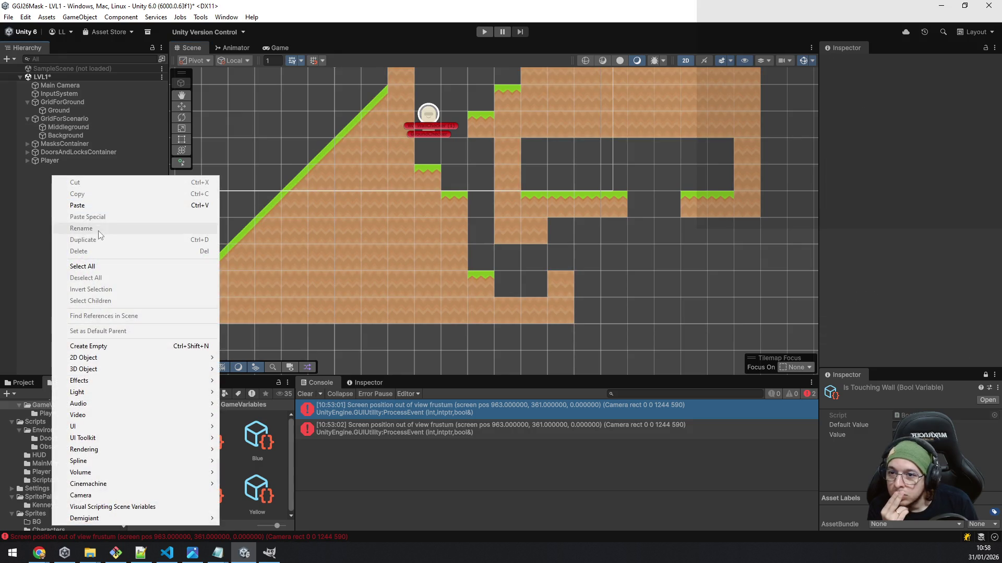
click(117, 345)
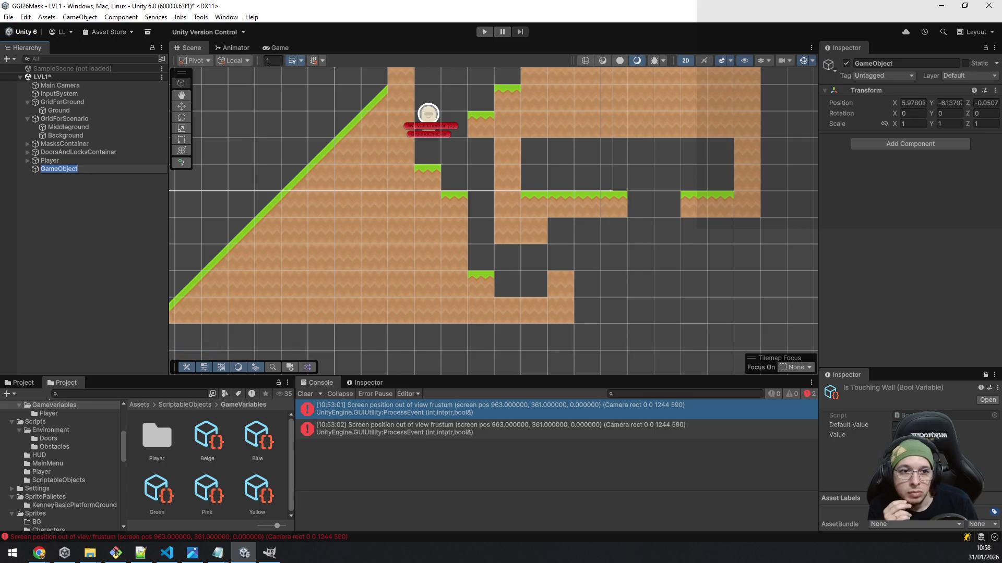
click(908, 102)
text(0)
key(Tab)
text(0)
key(Tab)
text(0)
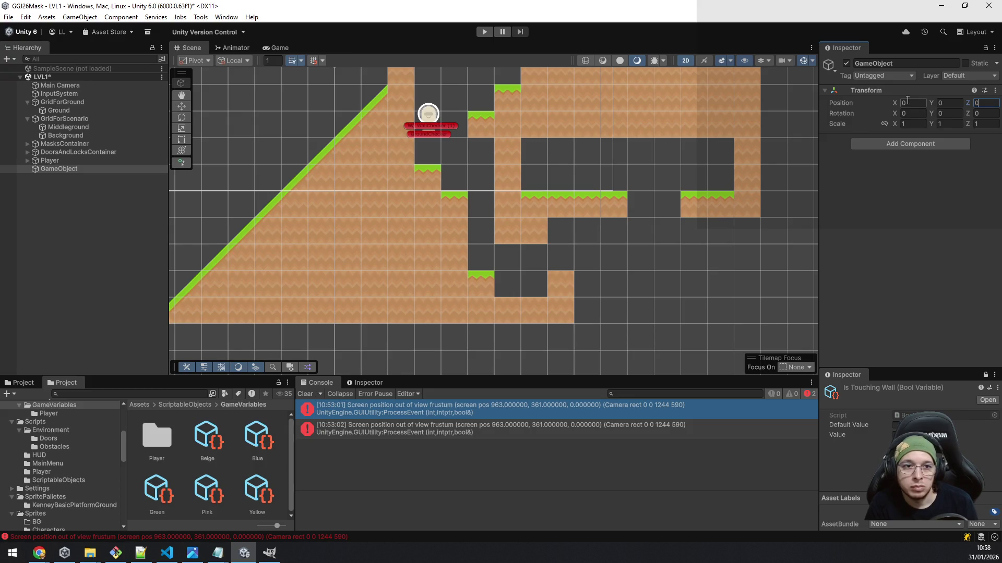
- Rename it ObstacleContainer, move Player below it, and select the Middleground tilemap
click(908, 63)
text(Obsd)
key(BackSpace)
text(tacle)
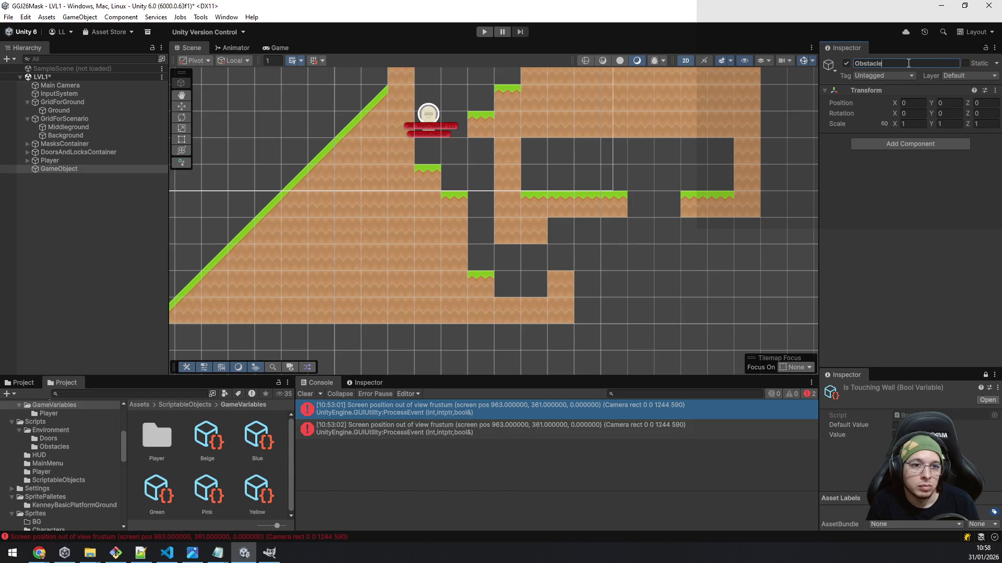
text(Container)
key(Return)
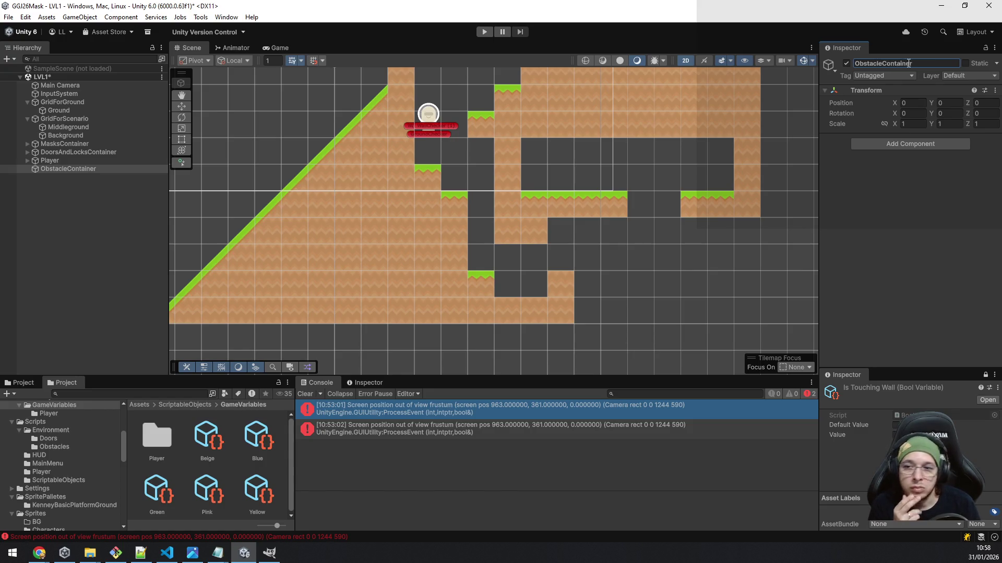
drag(45, 160, 45, 186)
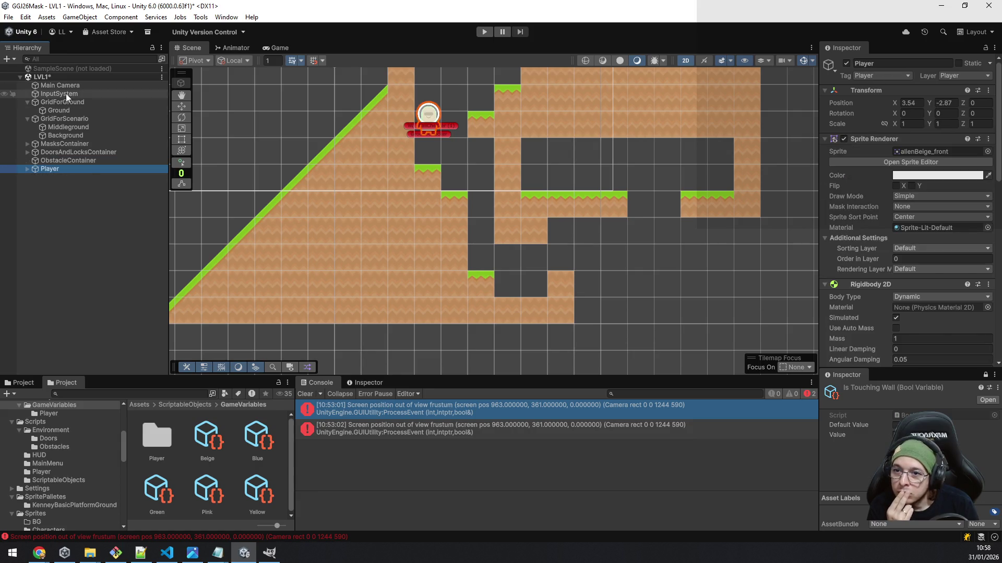
click(58, 252)
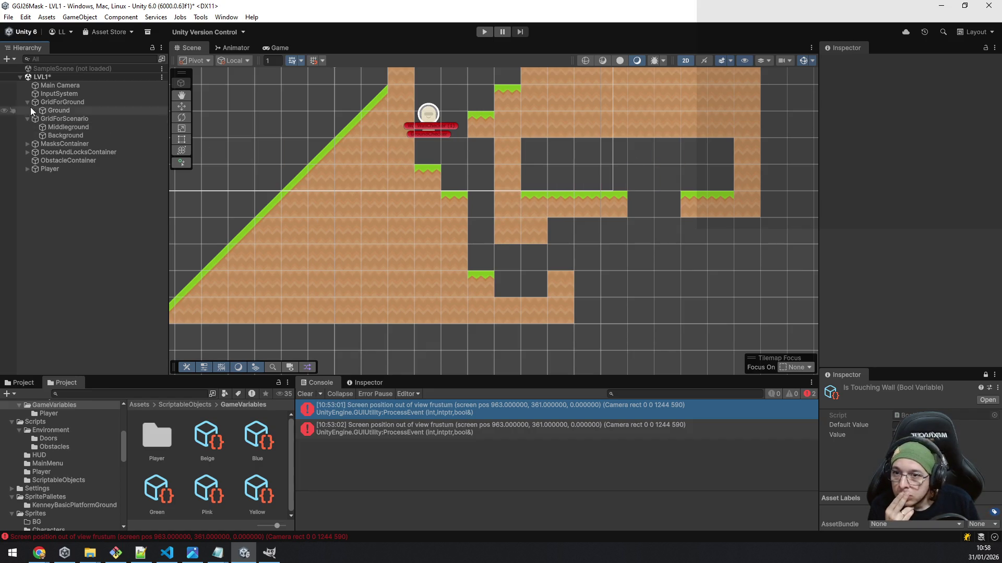
click(79, 127)
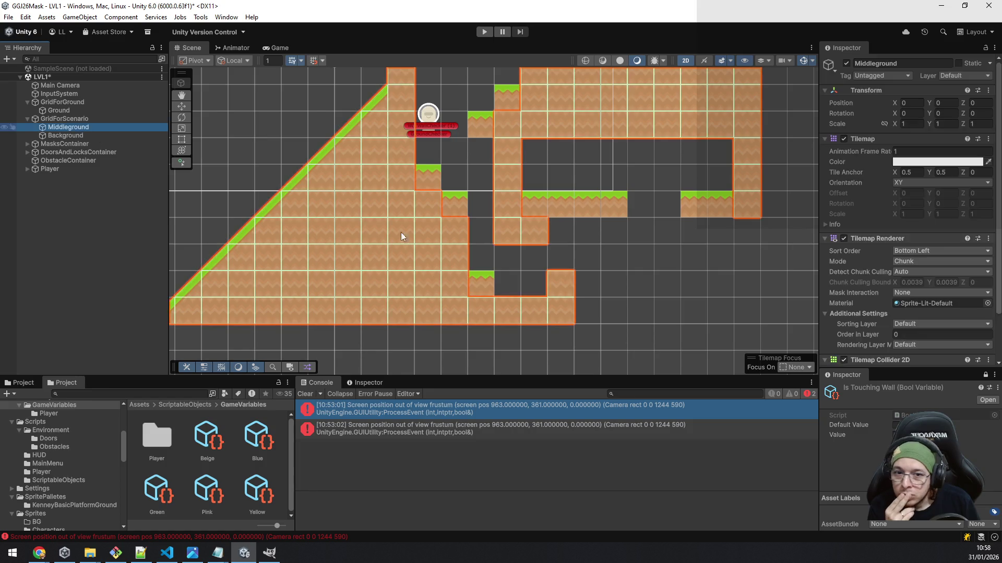
- Paint Middleground tiles into the middle shelf's gap, its right end, and the bottom floor
click(564, 226)
click(609, 231)
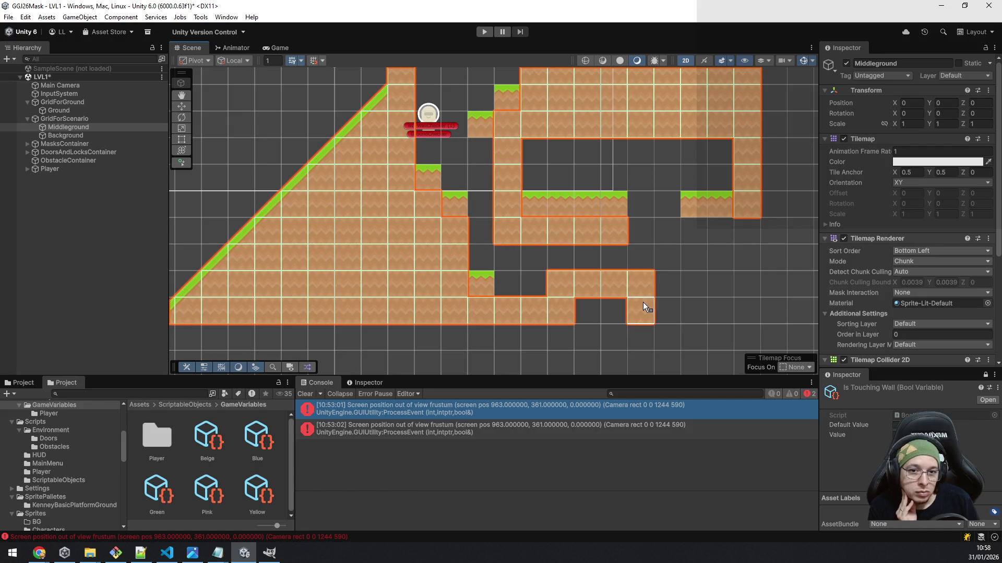
click(593, 299)
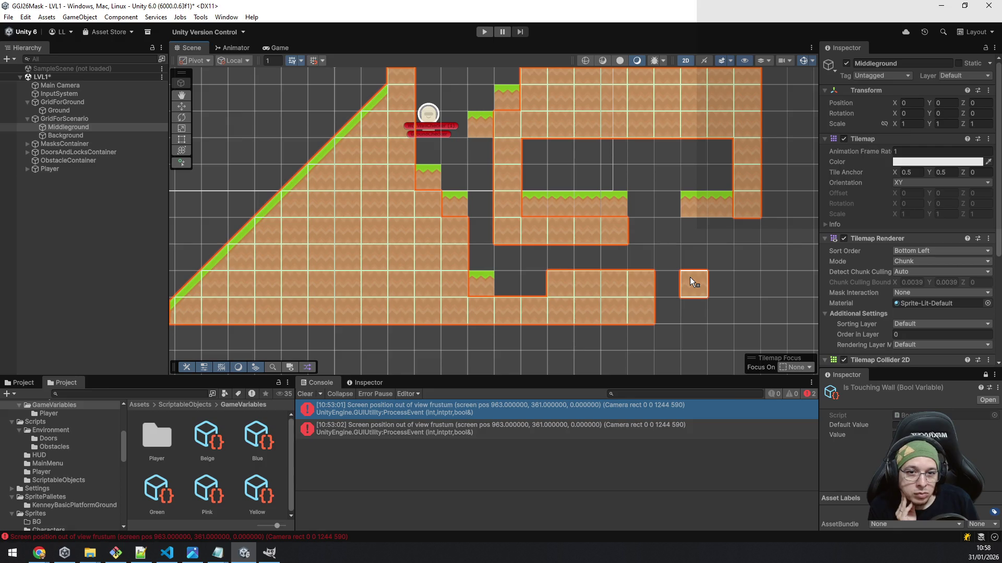
click(643, 226)
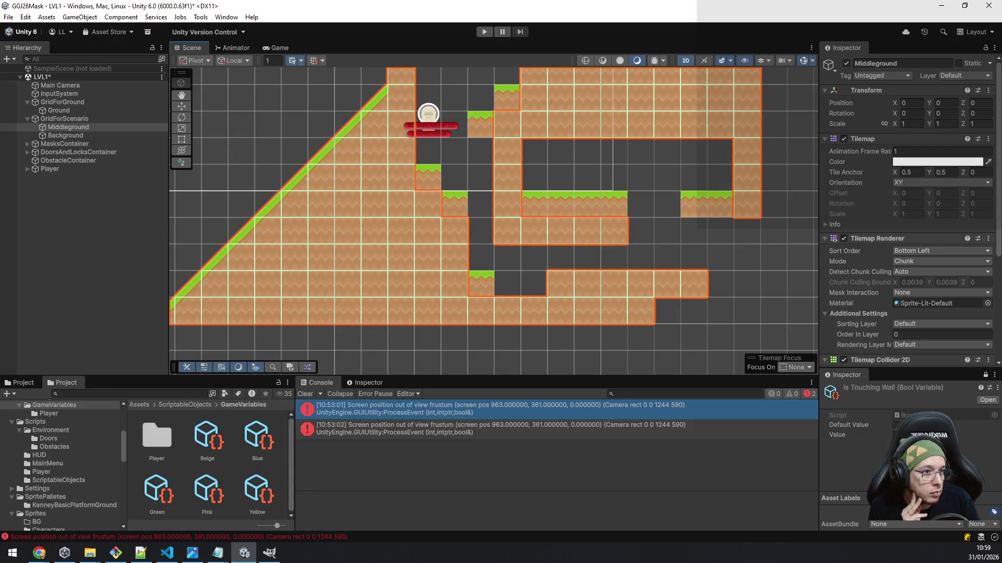
- Erase the Middleground tile row above the floor, then paint a Ground grass tile on the lower platform
drag(547, 284, 634, 282)
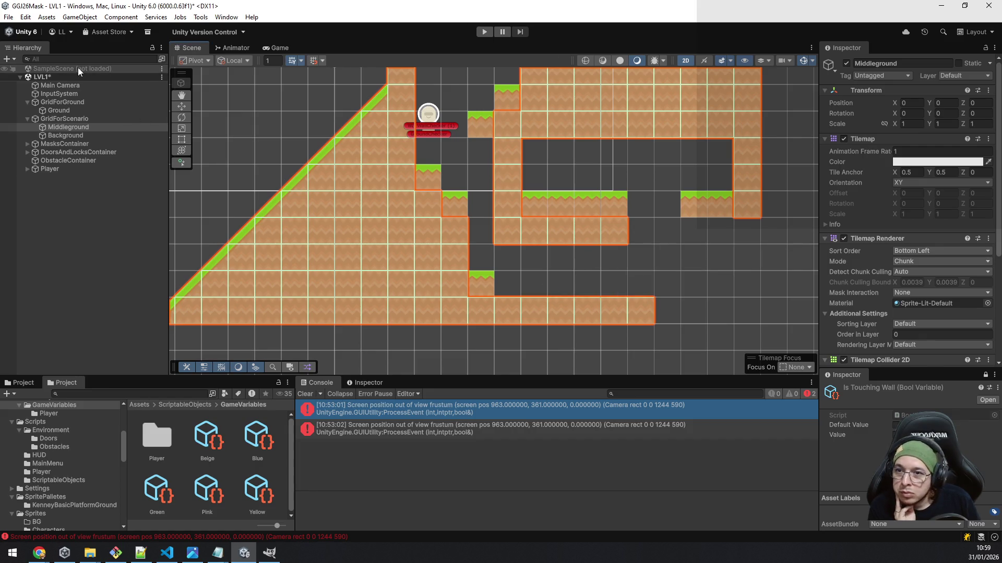
click(66, 110)
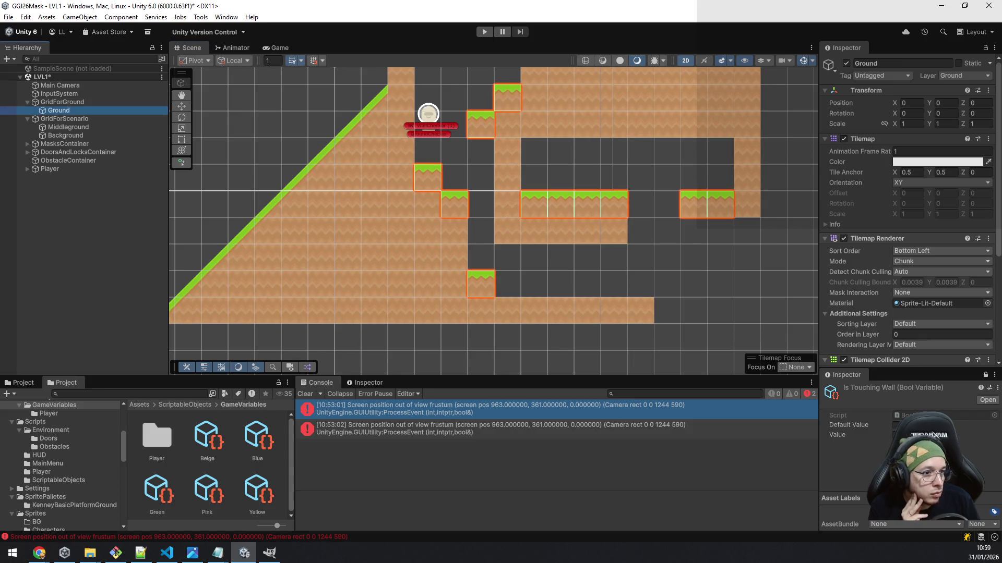
click(567, 290)
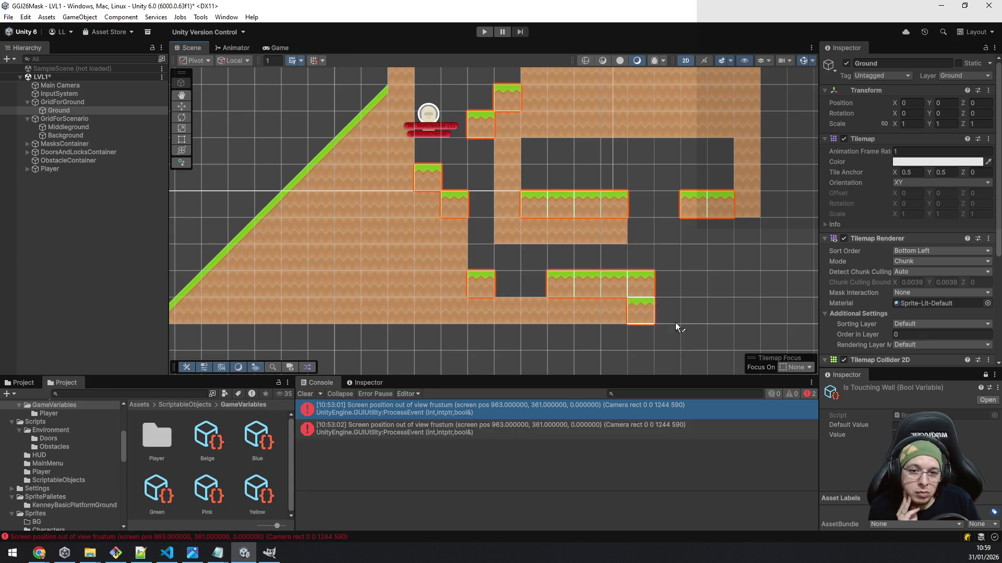
- Extend the lower grass platform one cell right and shift the lone grass tile one cell left
click(675, 284)
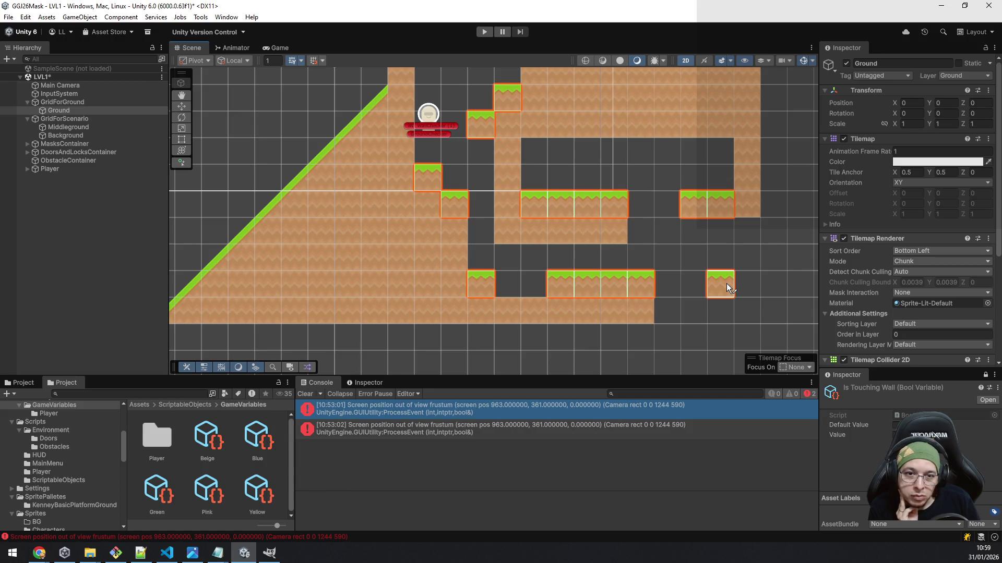
drag(724, 285, 701, 284)
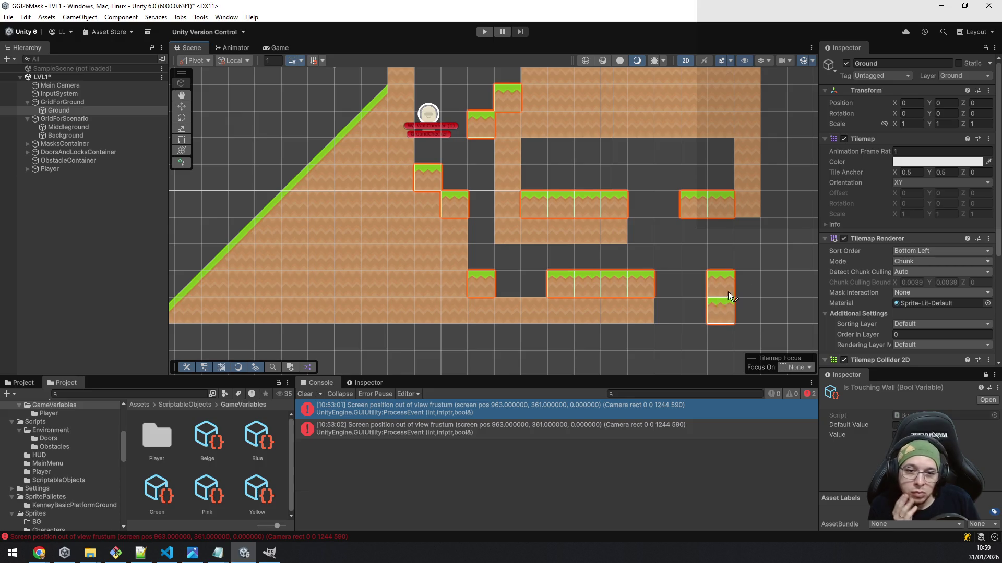
- Paint Middleground tiles down the far-right column so the wall reaches the lower platform
click(70, 126)
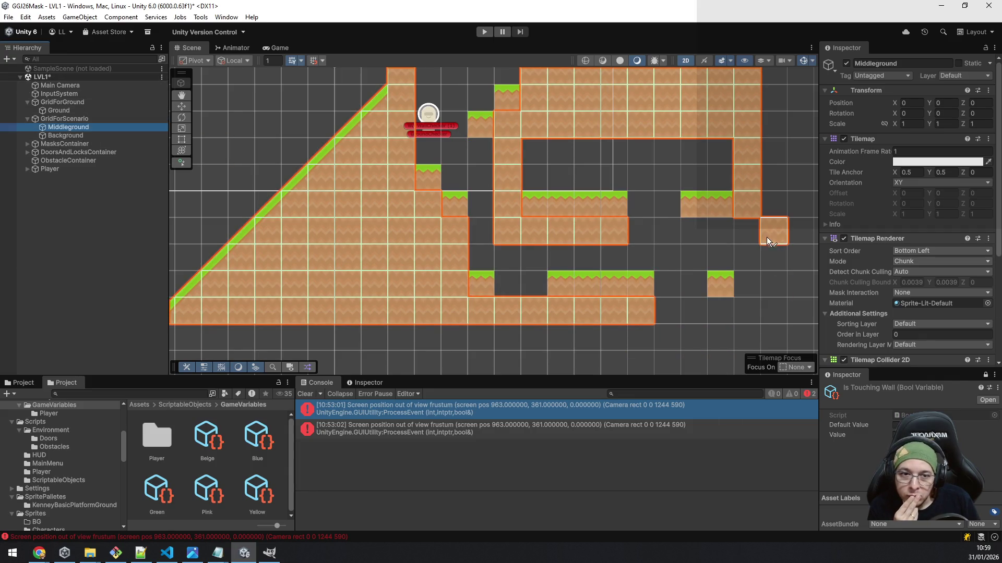
drag(756, 239, 754, 267)
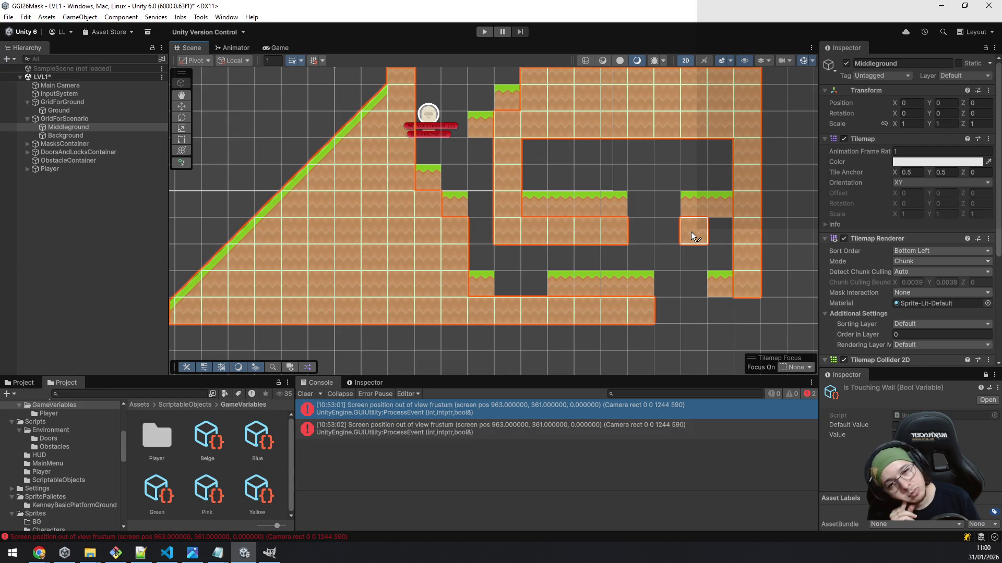
click(64, 110)
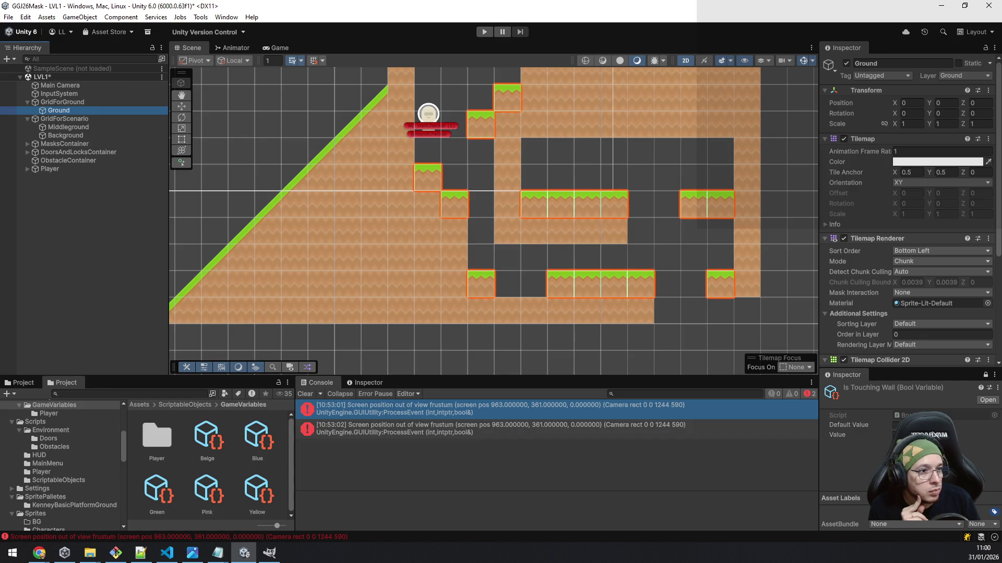
- On Ground, erase the stray right-hand grass tile and paint two new grass tiles beside the lower platform
click(721, 289)
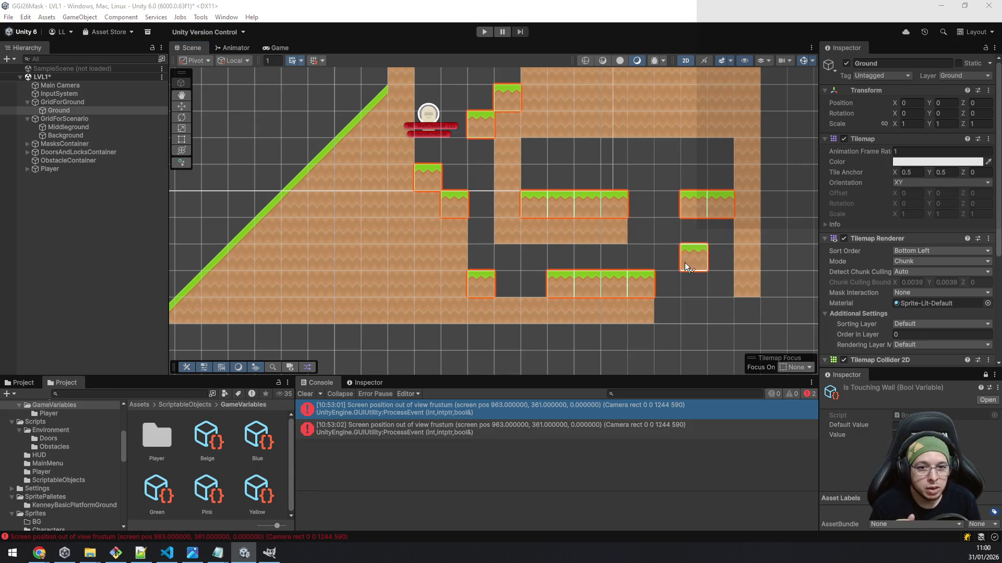
click(674, 286)
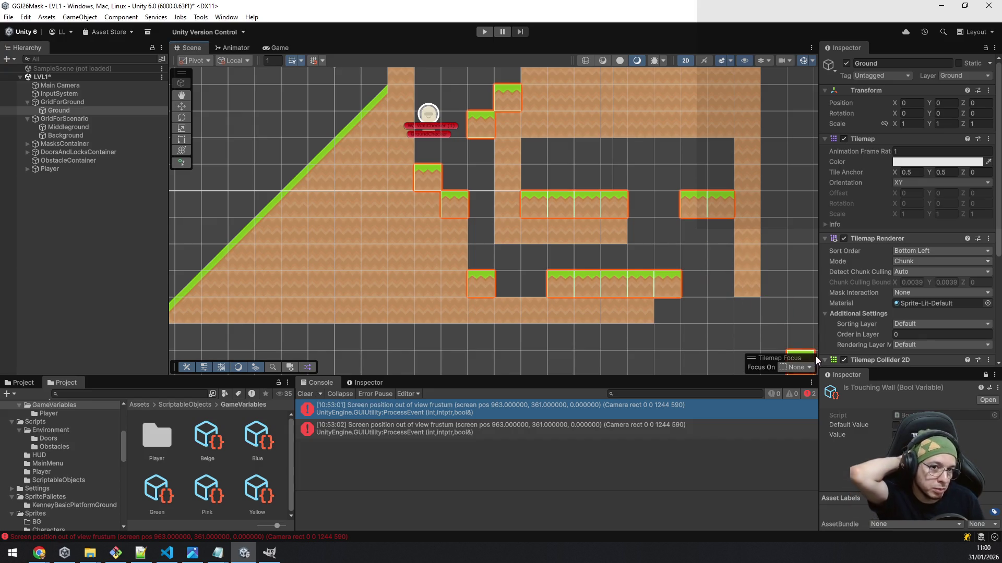
click(721, 310)
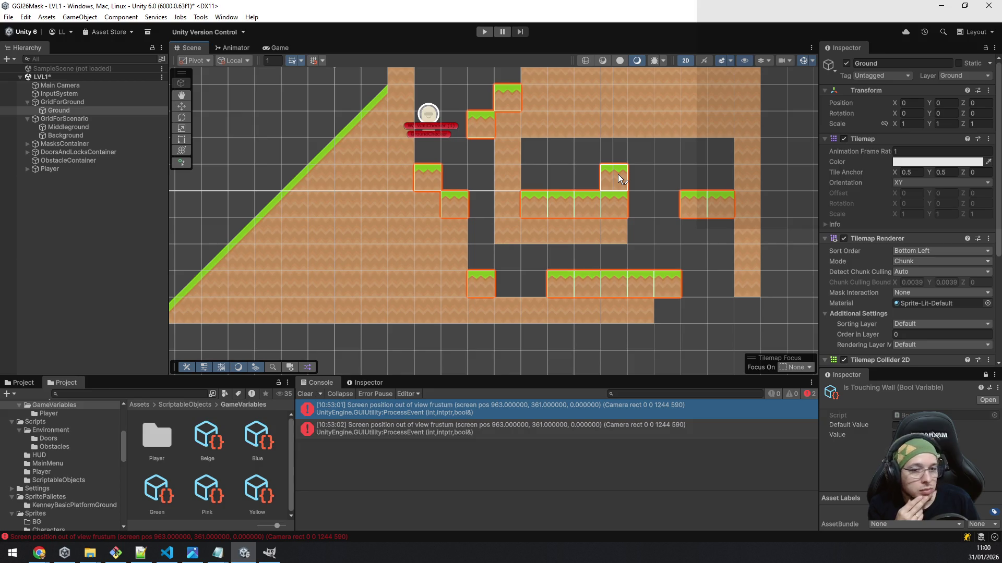
mouse_move(449, 109)
mouse_down()
mouse_move(396, 239)
mouse_move(357, 203)
mouse_up()
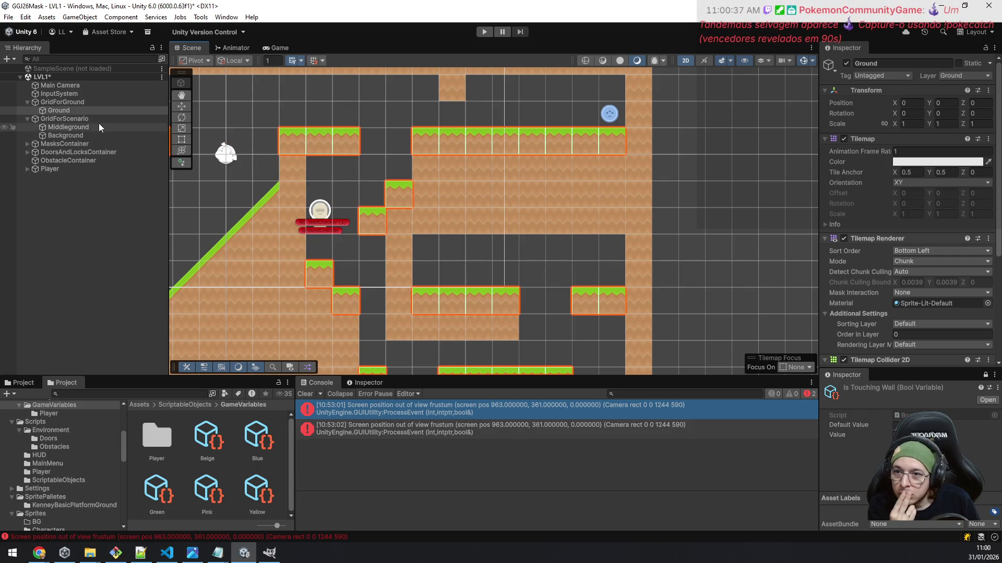
click(69, 144)
- Duplicate the PinkMask pickup inside MasksContainer
key(Right)
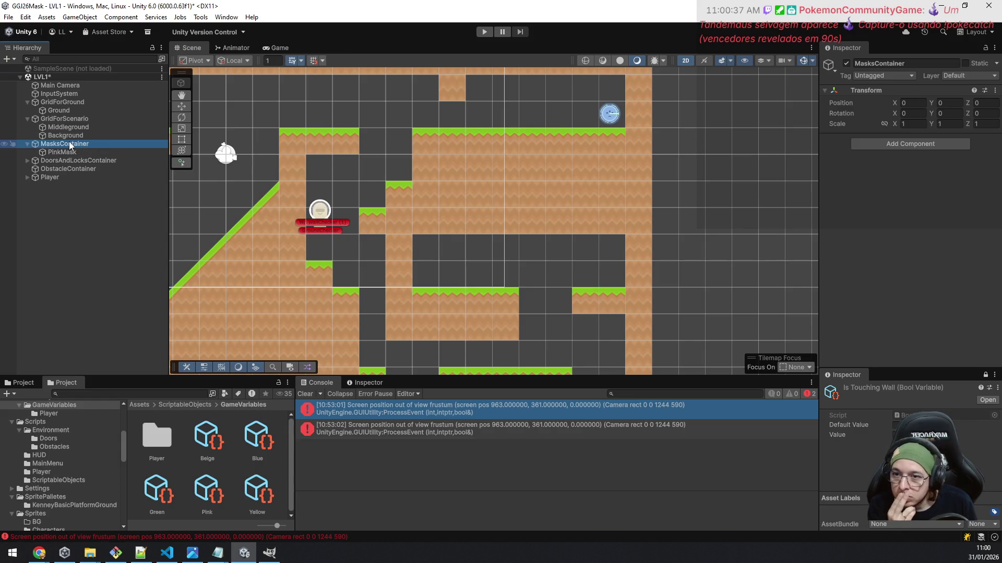
key(Down)
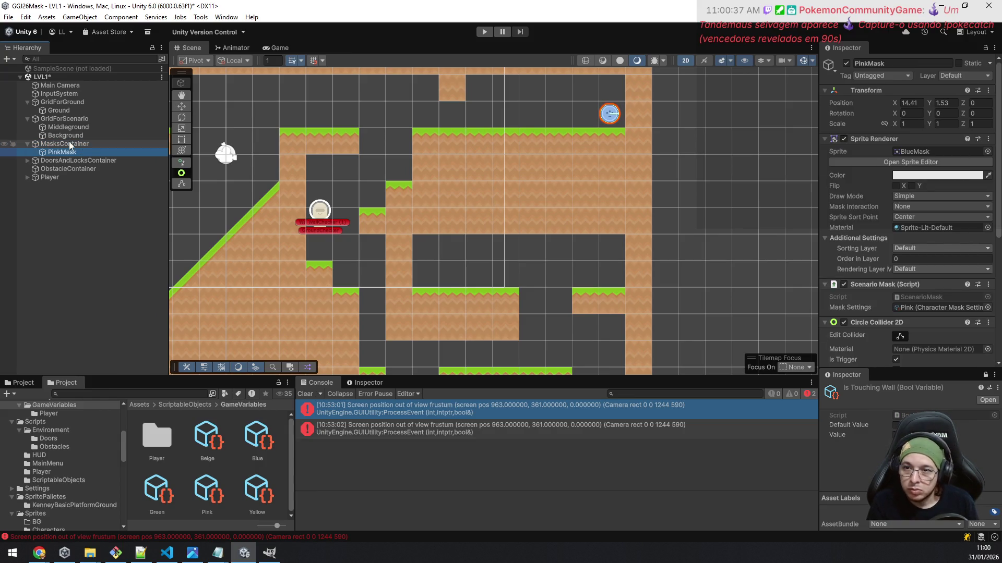
key(ctrl+d)
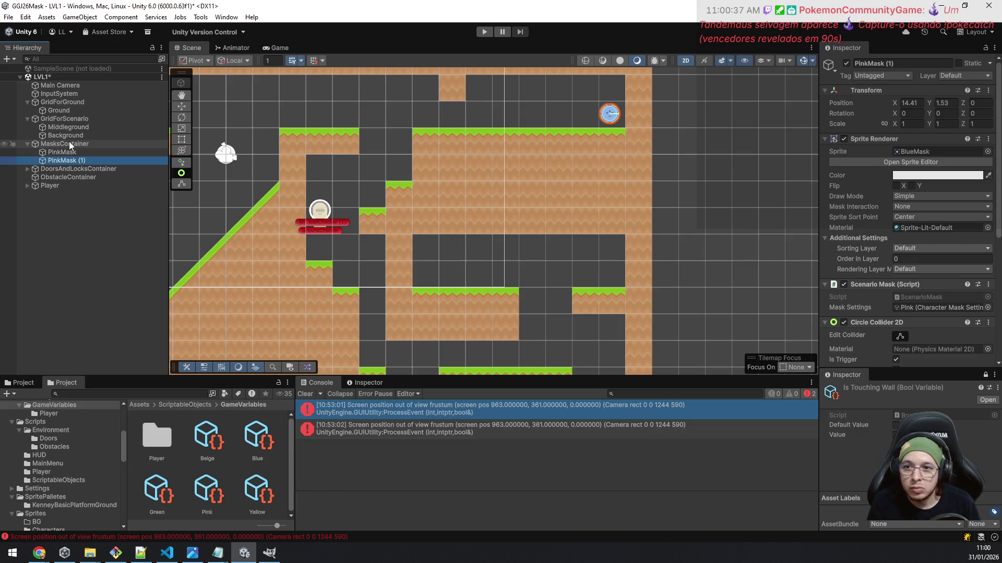
- Move the copy, PinkMask (1), onto the lower-right platform at X 14.53, Y -4.51
click(181, 107)
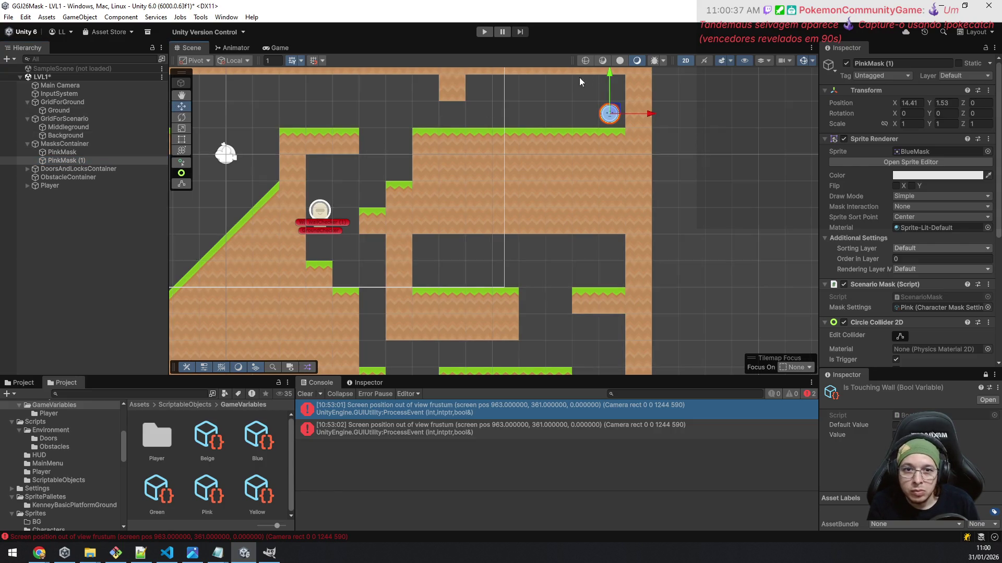
drag(611, 79, 607, 241)
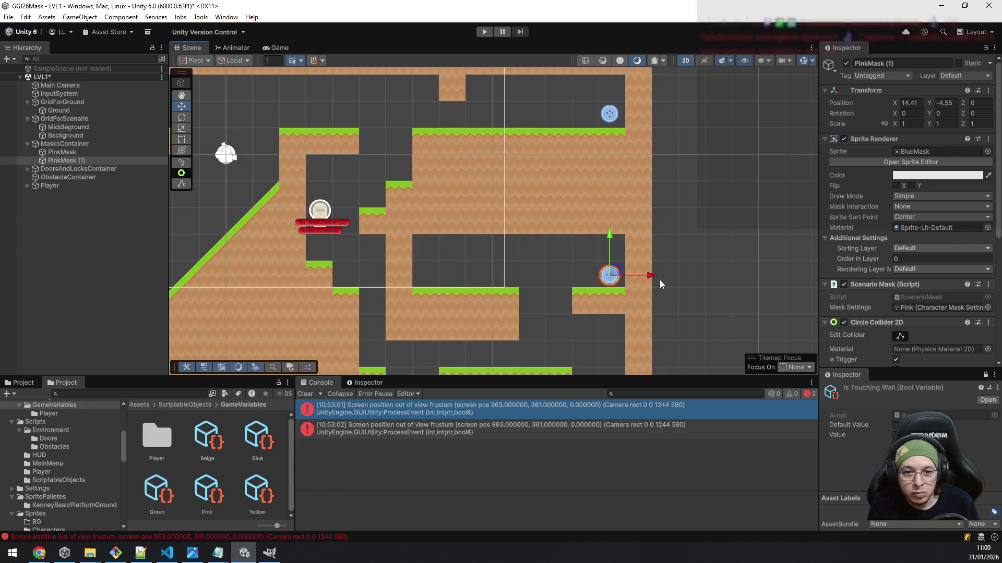
drag(649, 278, 653, 276)
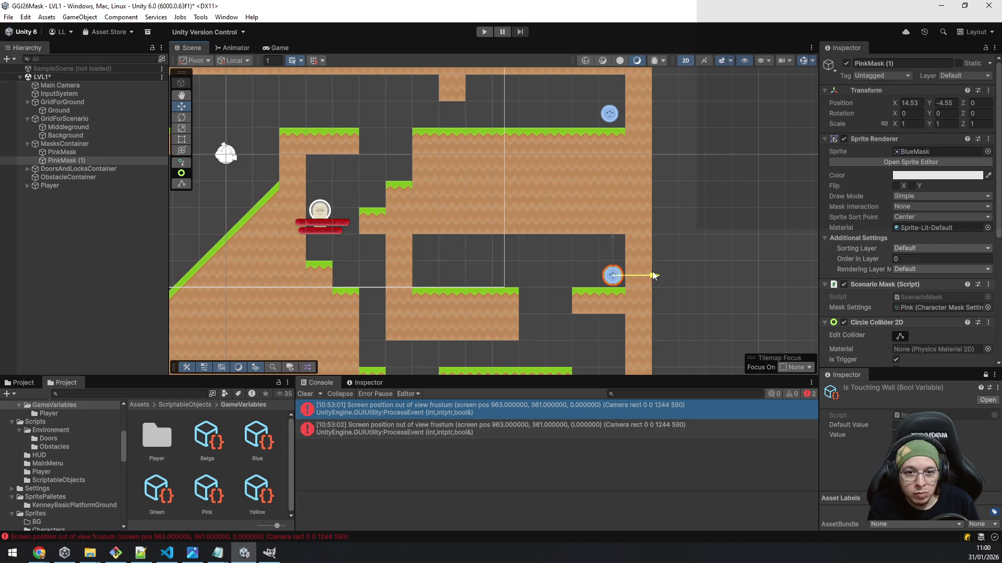
drag(616, 242, 617, 240)
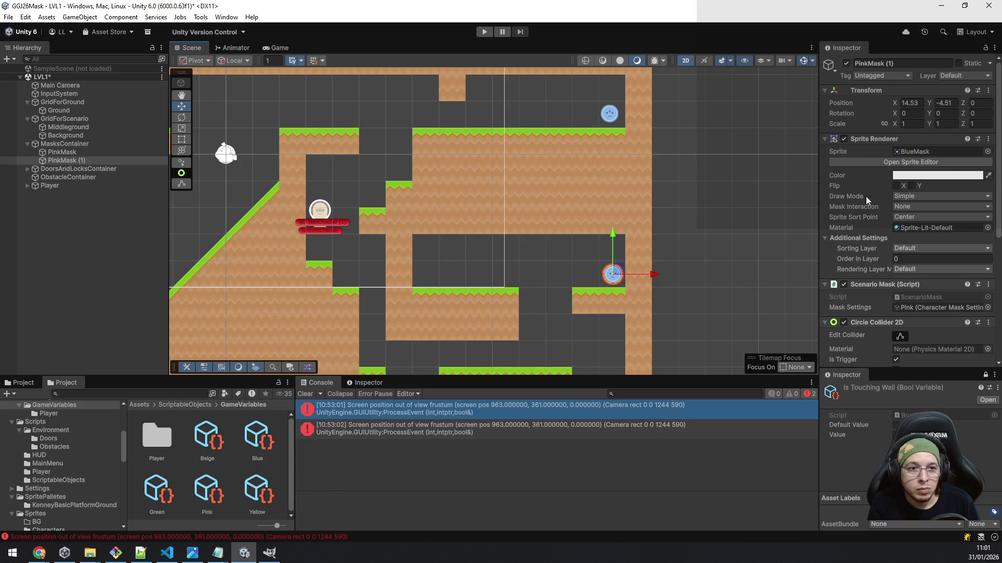
- Assign the Yellow mask settings to the copied pickup
click(863, 64)
text(YellowMask)
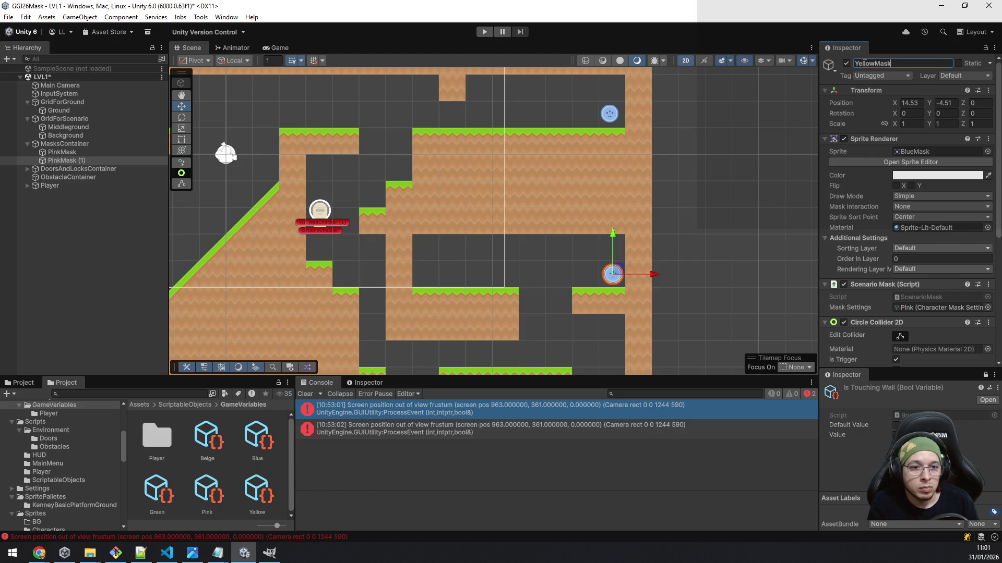
click(987, 308)
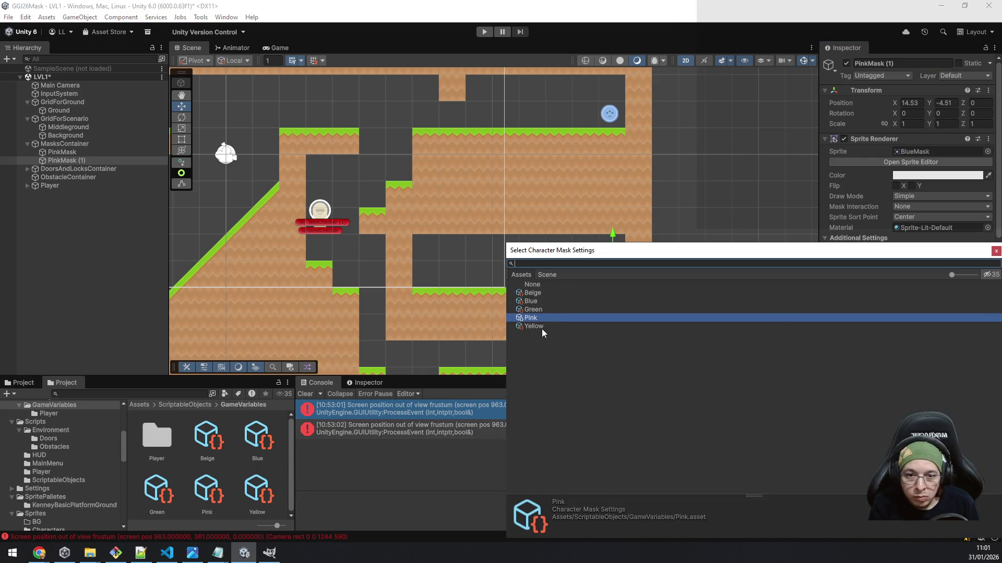
double_click(534, 326)
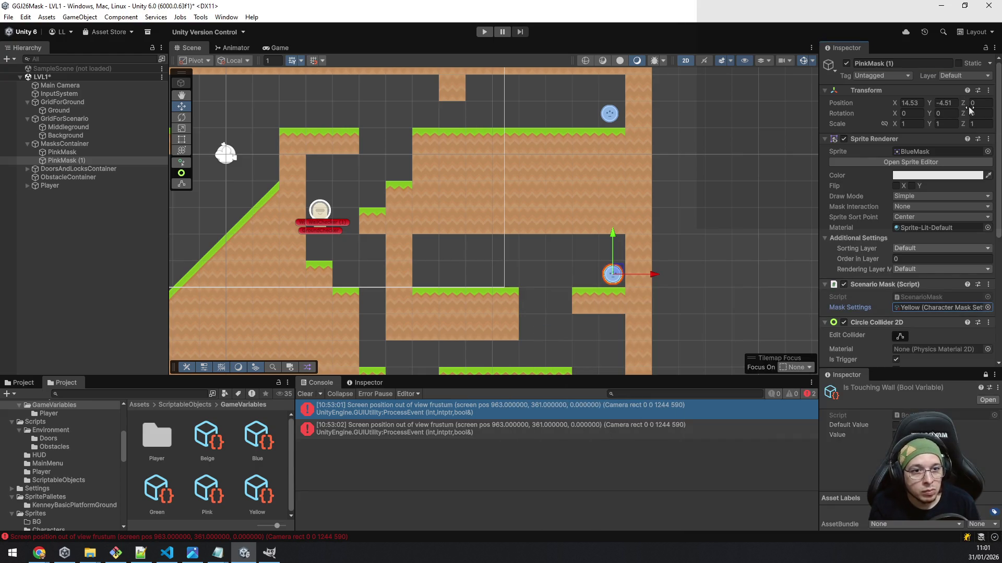
- Give the copied pickup the YellowMask sprite, found by searching 'yel' in the picker
click(987, 151)
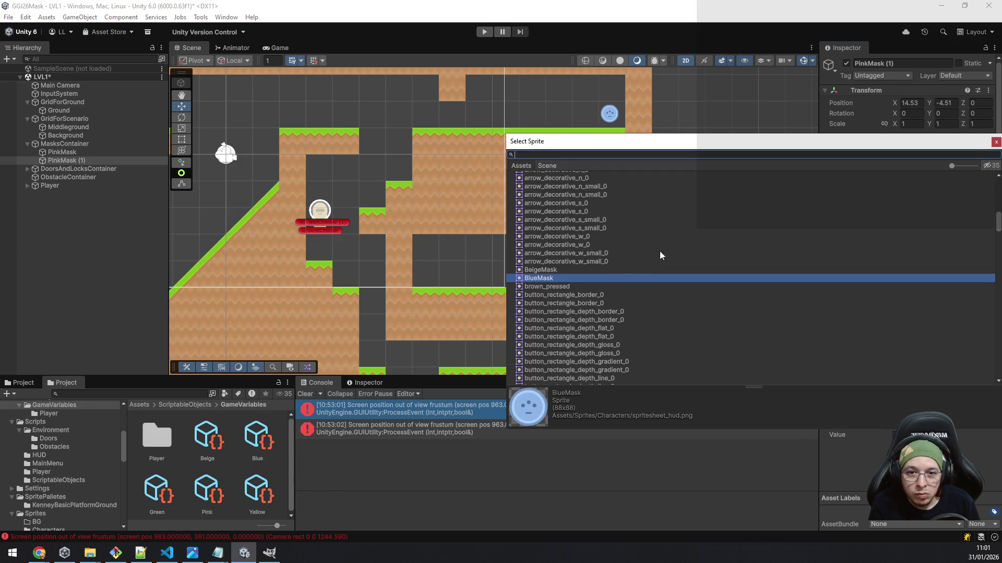
scroll(589, 265, down, 10)
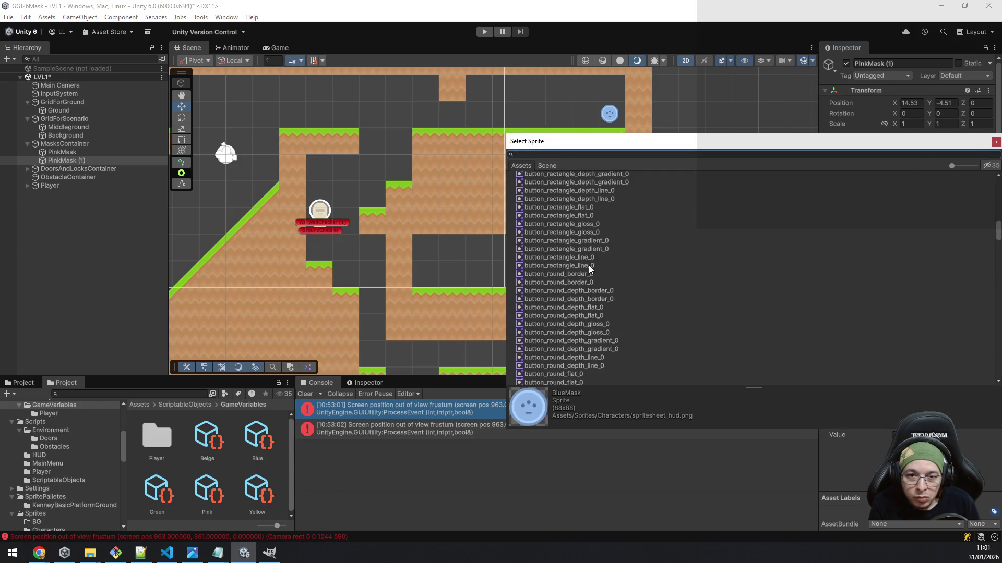
scroll(588, 250, up, 5)
text(yel)
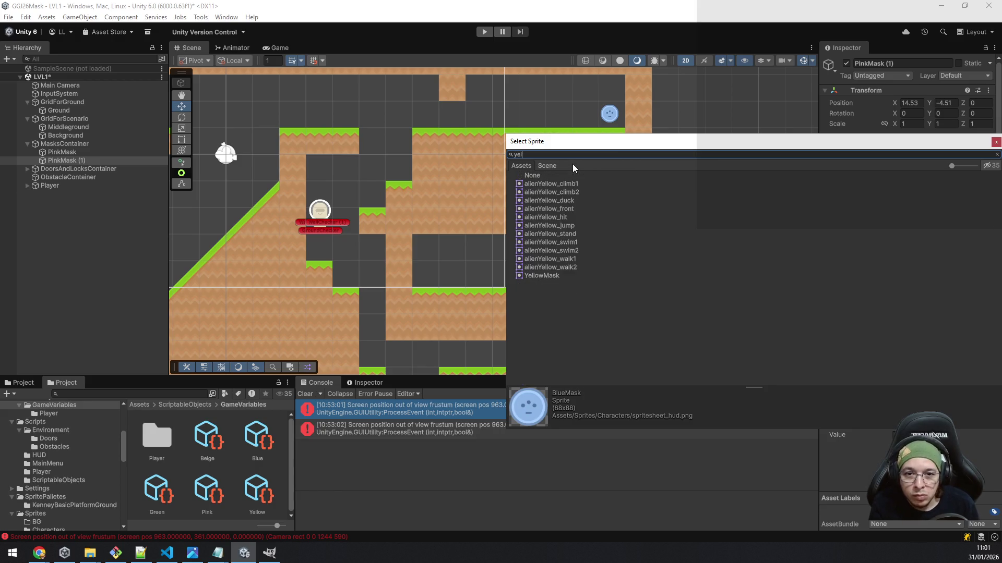
double_click(560, 275)
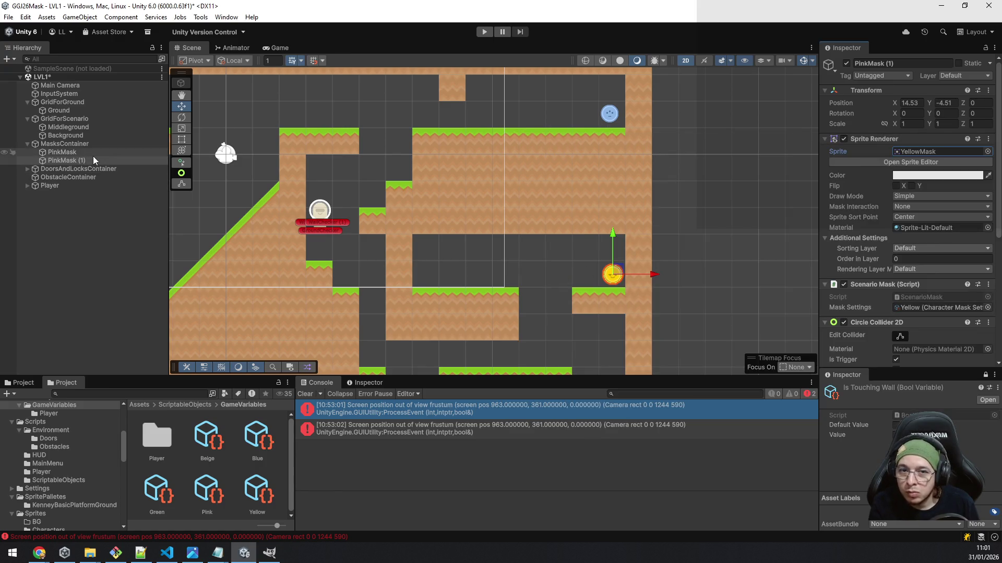
- Rename the copied pickup to YellowMask
click(935, 63)
text(Yellow)
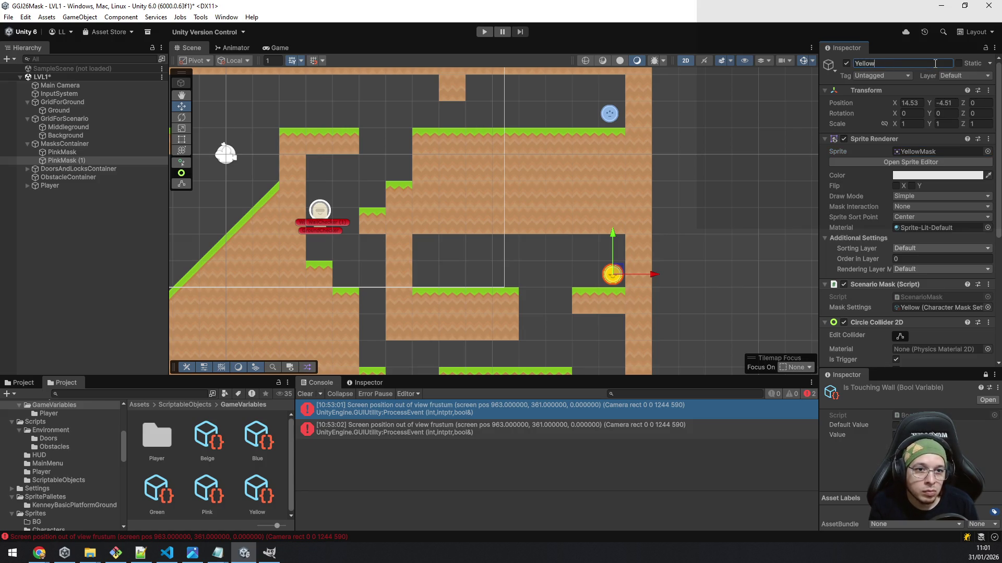
text(Mask)
key(Return)
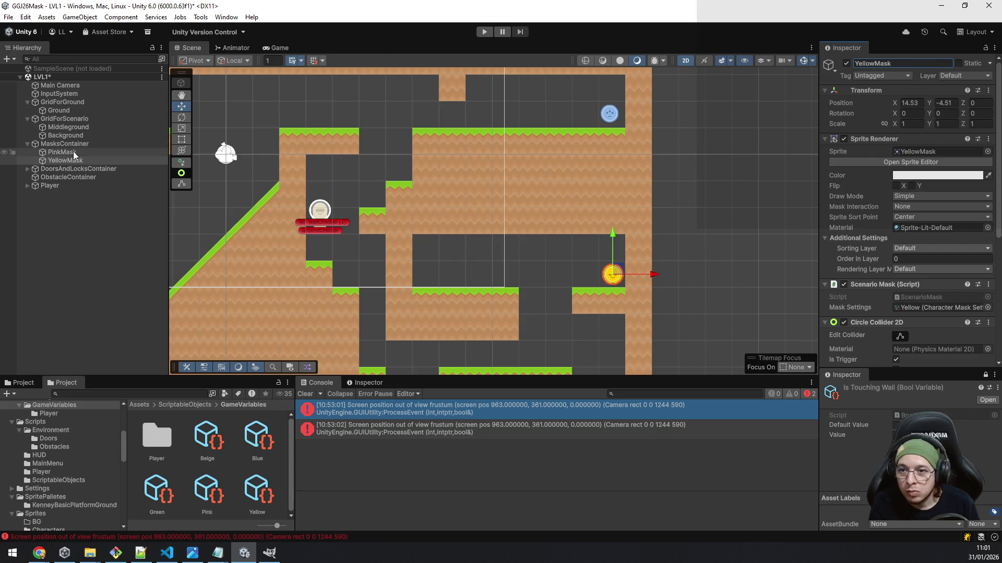
click(74, 152)
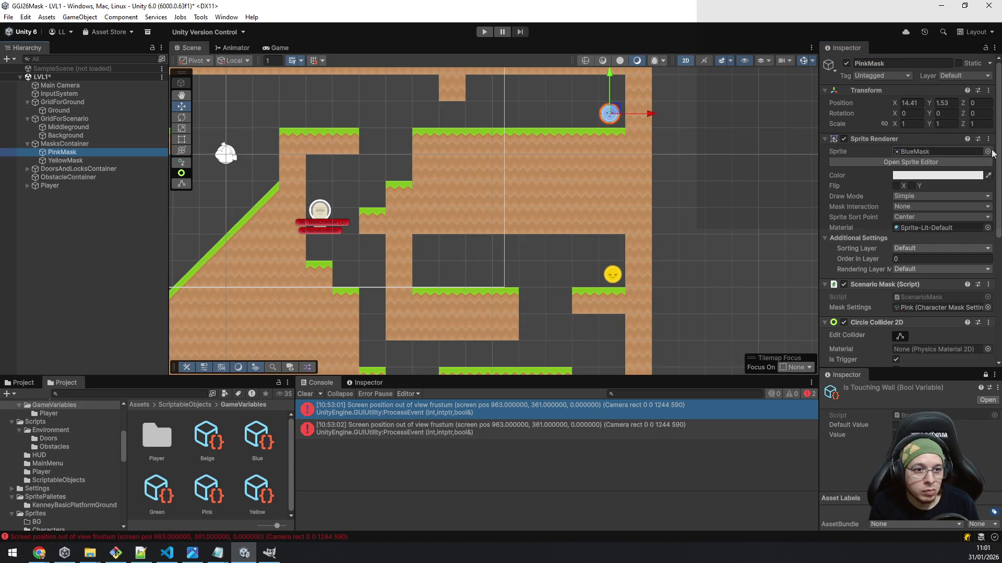
- Give the PinkMask pickup the PinkMask sprite, found by searching 'nk' in the sprite picker
click(988, 152)
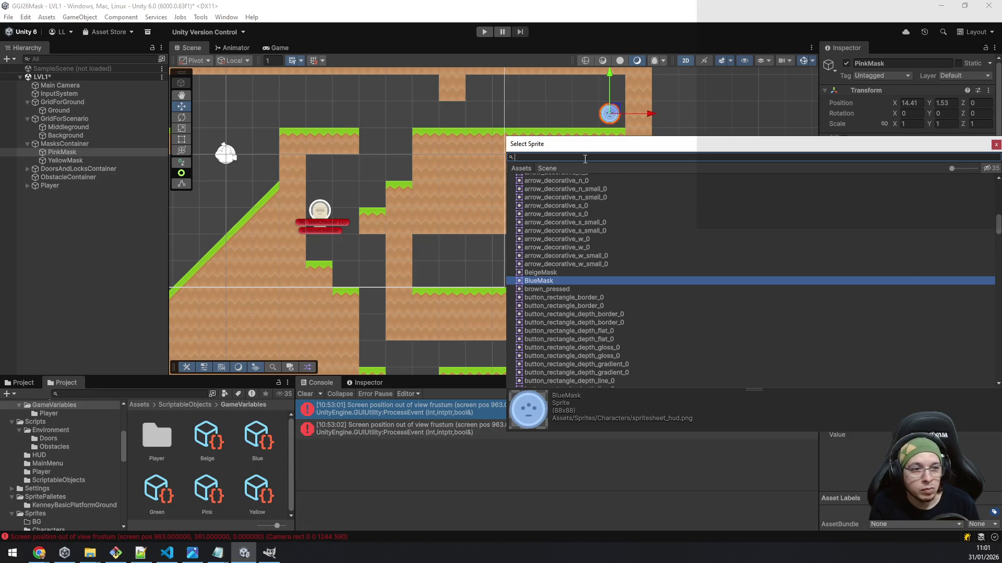
text(pink)
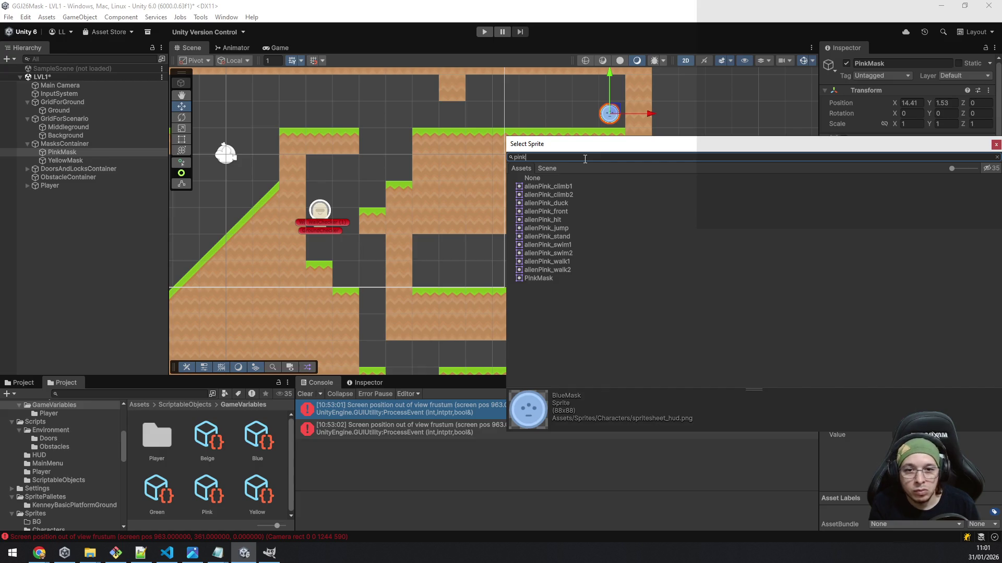
double_click(539, 278)
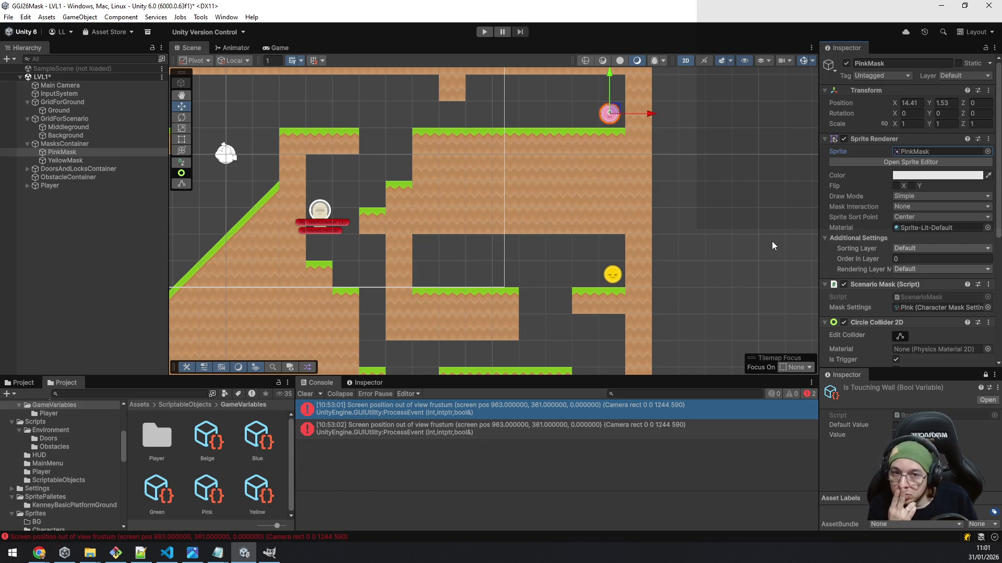
mouse_move(398, 175)
mouse_down()
mouse_move(588, 249)
mouse_move(547, 214)
mouse_move(467, 179)
mouse_up()
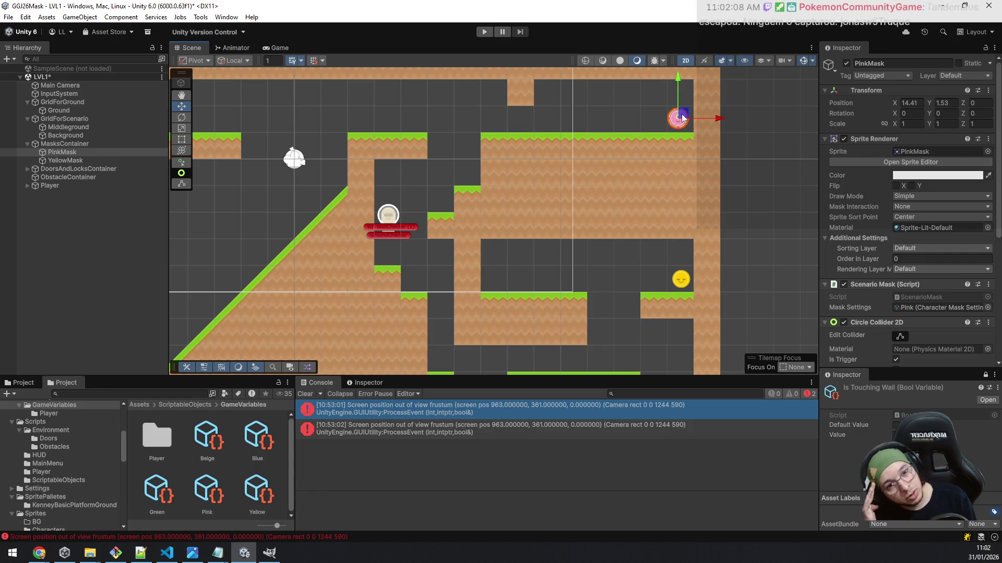
mouse_move(682, 117)
mouse_down()
mouse_move(641, 134)
mouse_move(514, 290)
mouse_move(499, 340)
mouse_up()
drag(579, 312, 582, 105)
mouse_move(506, 131)
mouse_down()
mouse_move(499, 174)
mouse_move(609, 149)
mouse_up()
drag(635, 108, 609, 165)
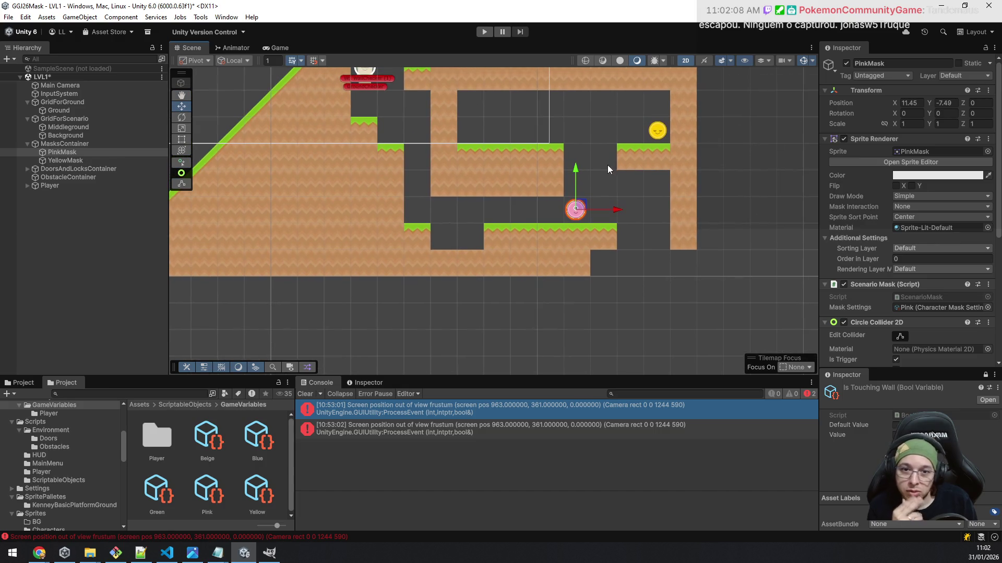
key(ctrl+z)
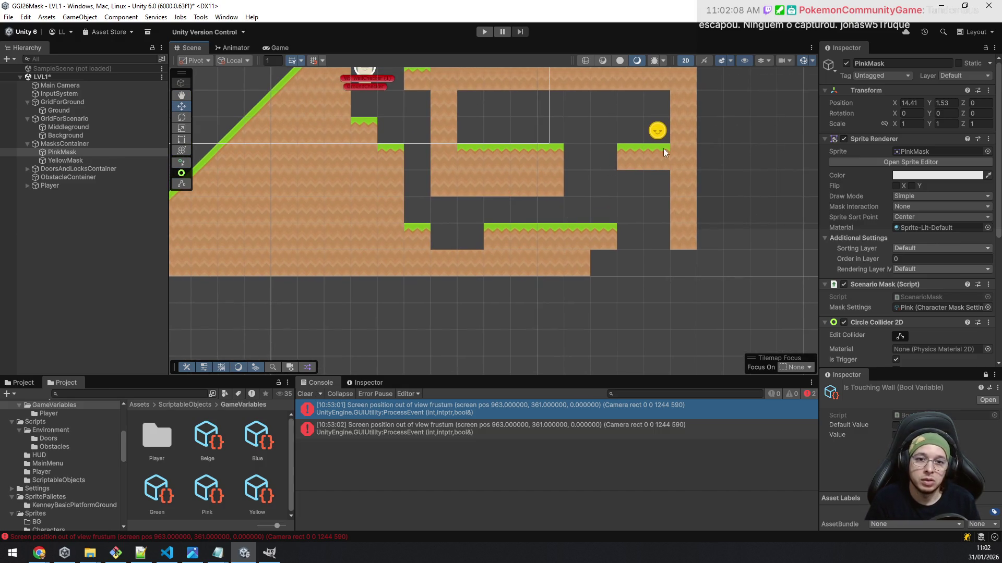
drag(673, 148, 621, 329)
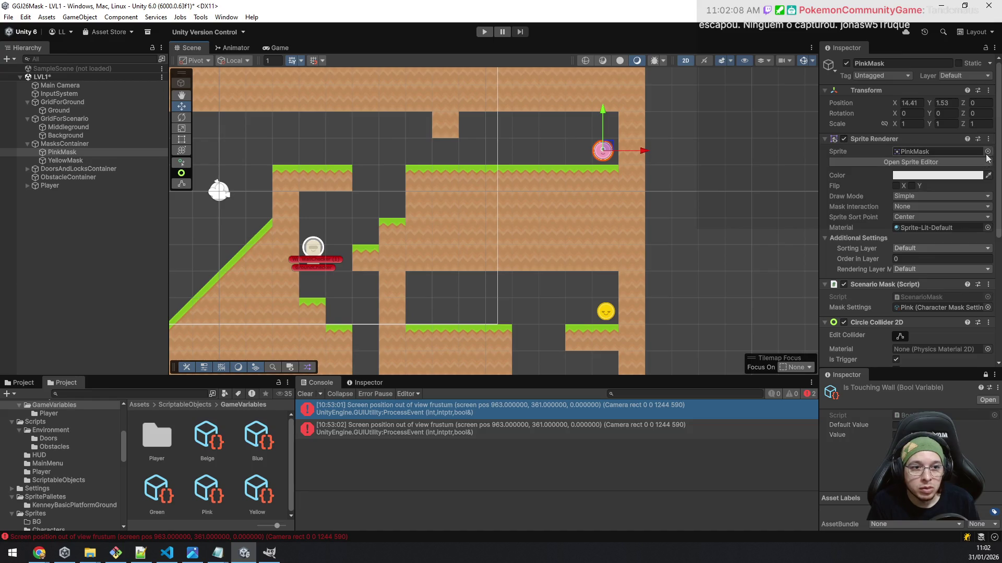
- Switch the upper-right pickup to the BlueMask sprite and Blue mask settings; its name stays PinkMask
click(987, 151)
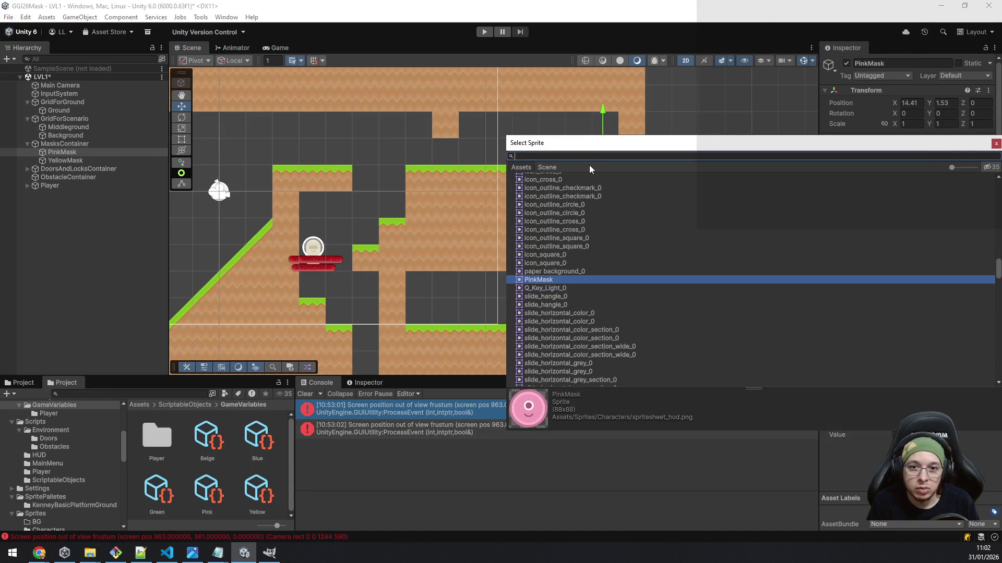
text(bluema)
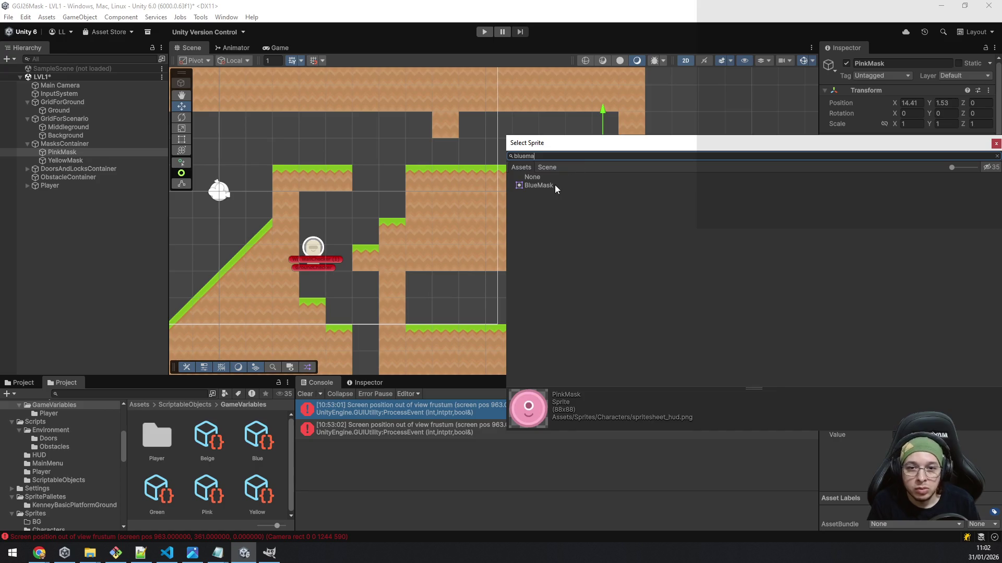
double_click(556, 186)
click(906, 65)
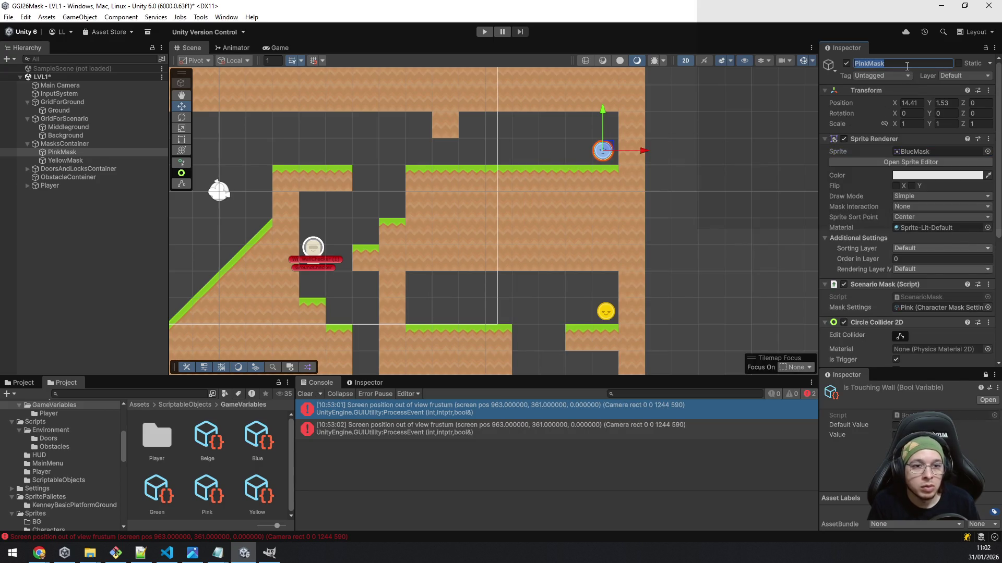
text(BlueMask)
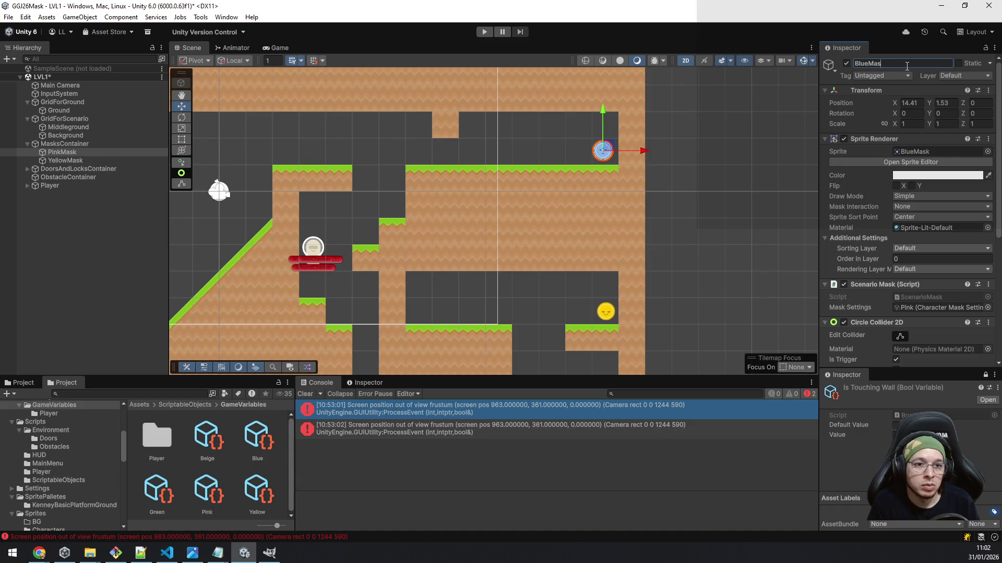
key(Escape)
click(987, 307)
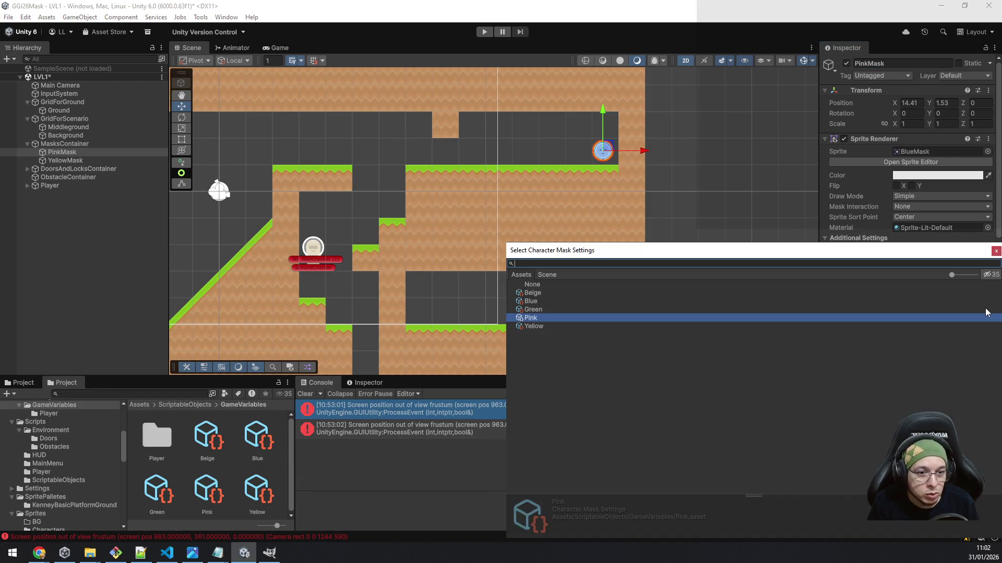
double_click(530, 301)
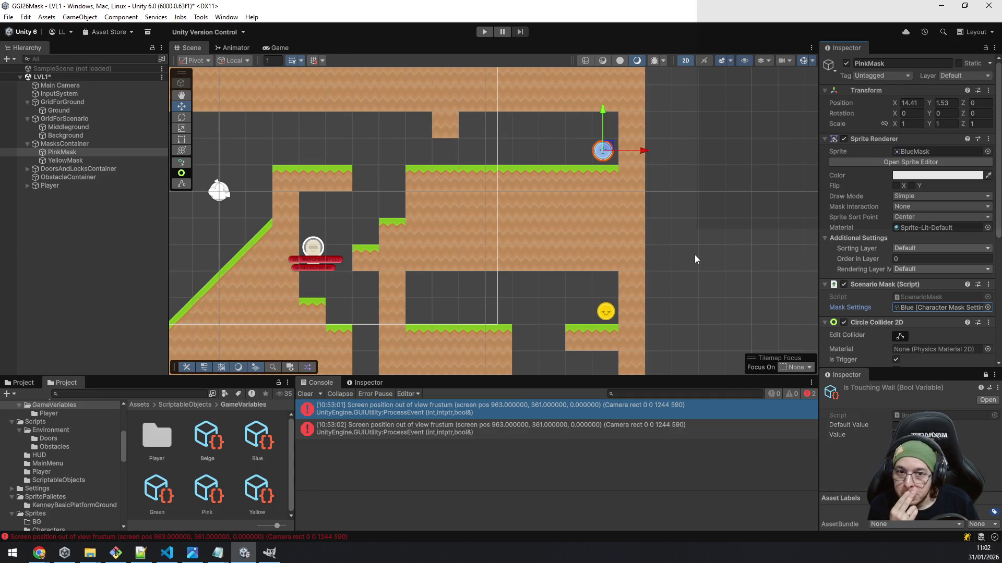
- Pan the Scene view across the level's left side and lower-right area
mouse_move(574, 253)
mouse_down()
mouse_move(578, 262)
mouse_move(647, 266)
mouse_up()
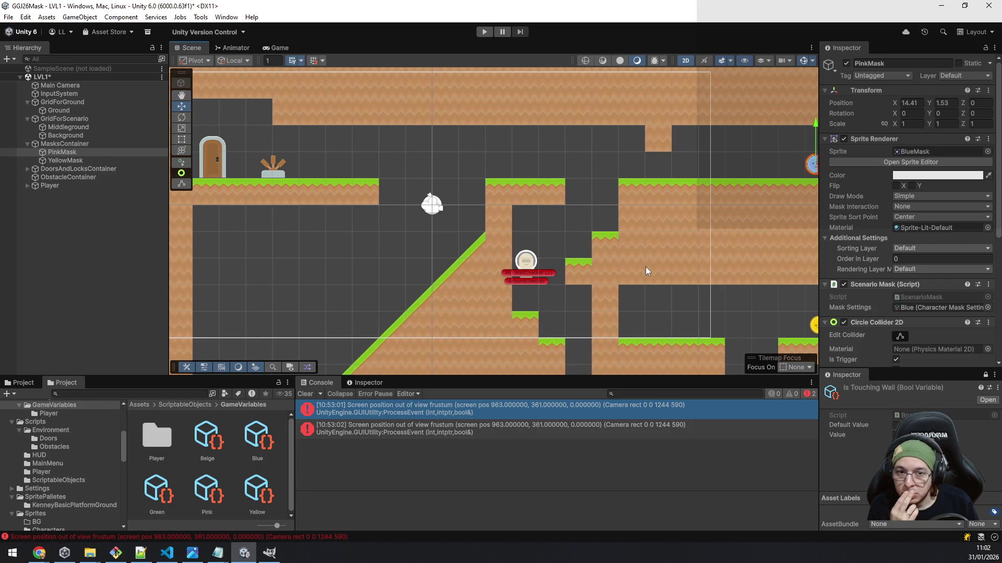
drag(702, 312, 622, 237)
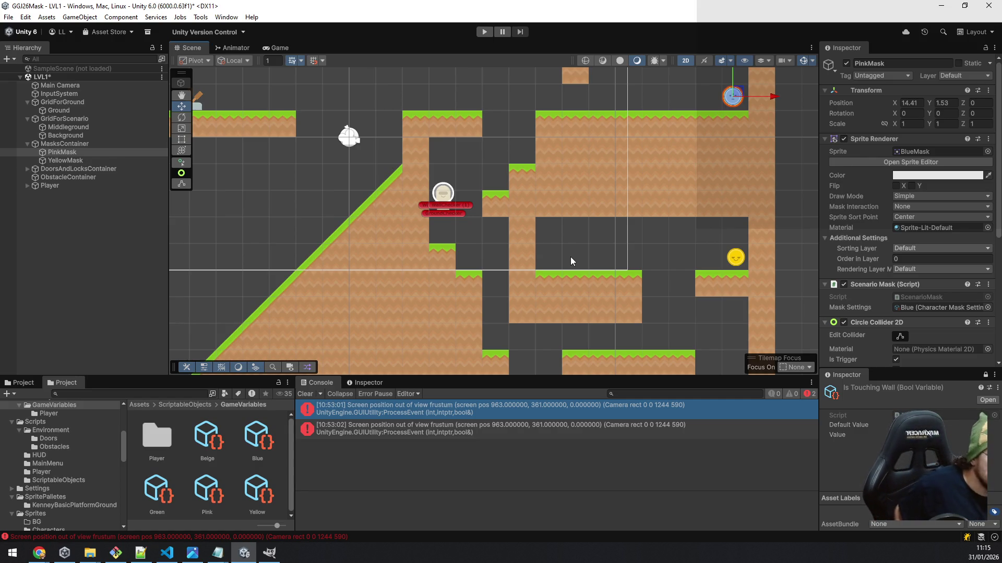
- Clear the Console's error messages and pan the Scene view to the exit door and lever
click(304, 395)
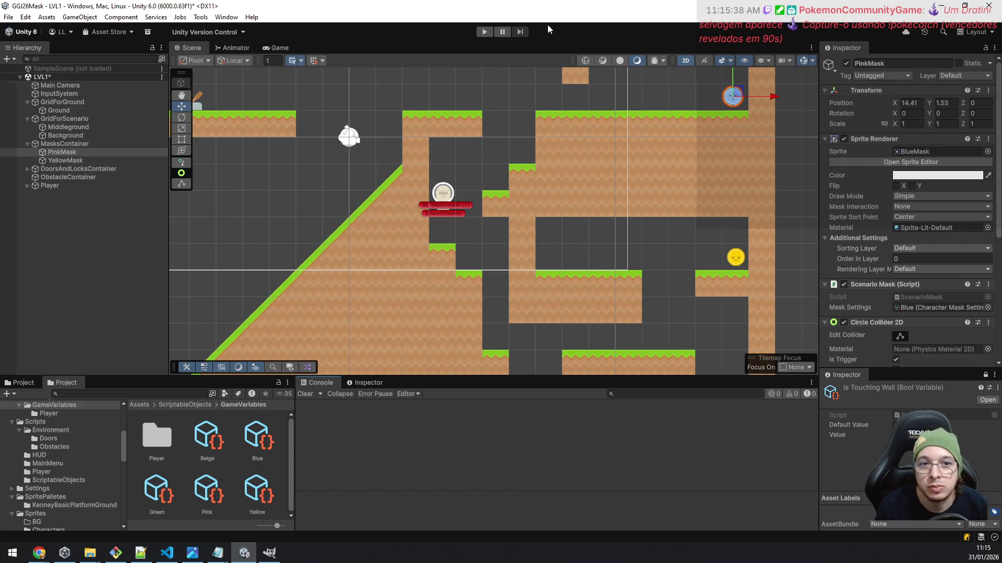
mouse_move(323, 160)
mouse_down()
mouse_move(352, 163)
mouse_move(461, 69)
mouse_up()
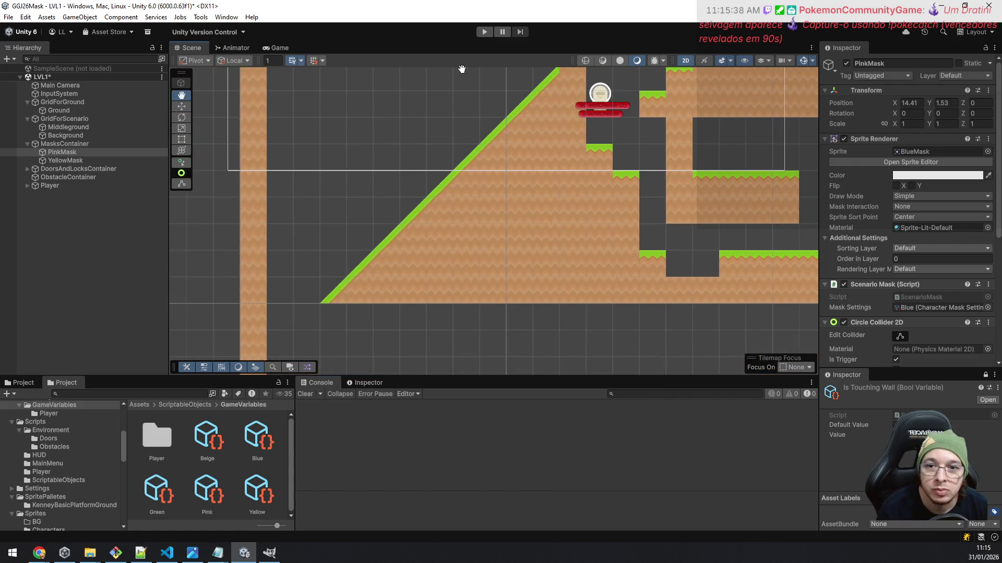
mouse_move(556, 258)
mouse_down()
mouse_move(570, 161)
mouse_move(479, 170)
mouse_move(544, 176)
mouse_move(546, 164)
mouse_move(514, 241)
mouse_up()
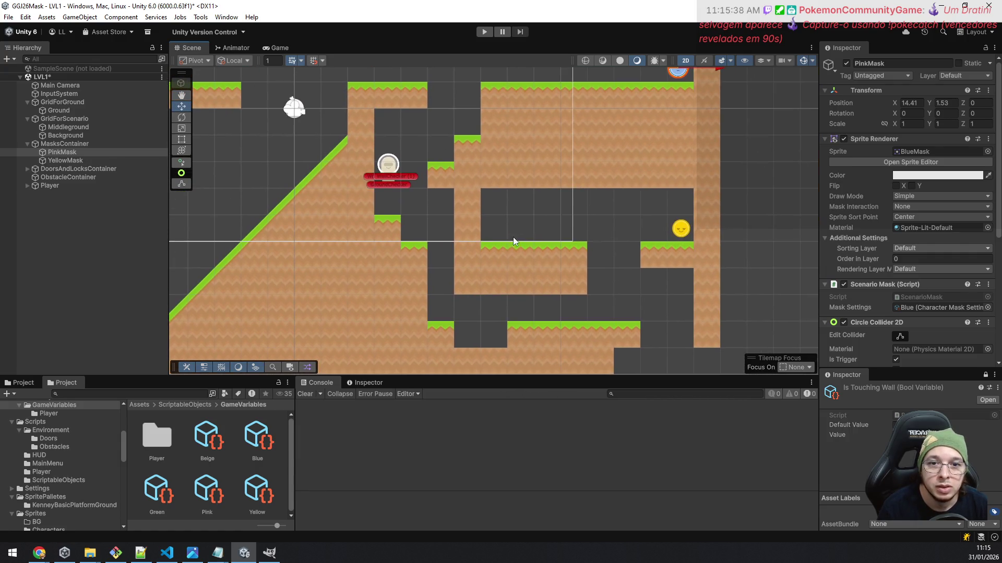
drag(446, 183, 429, 227)
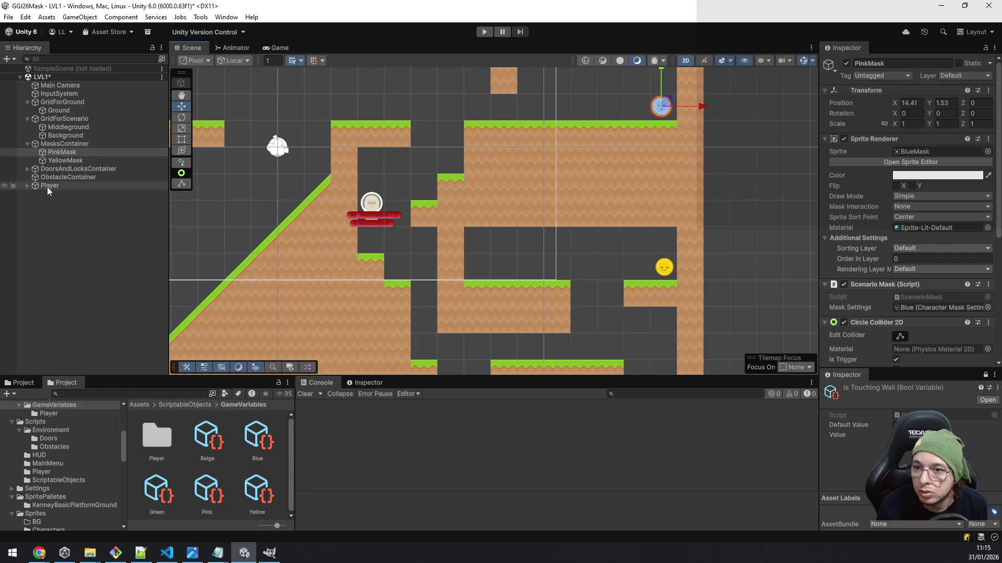
drag(236, 213, 370, 258)
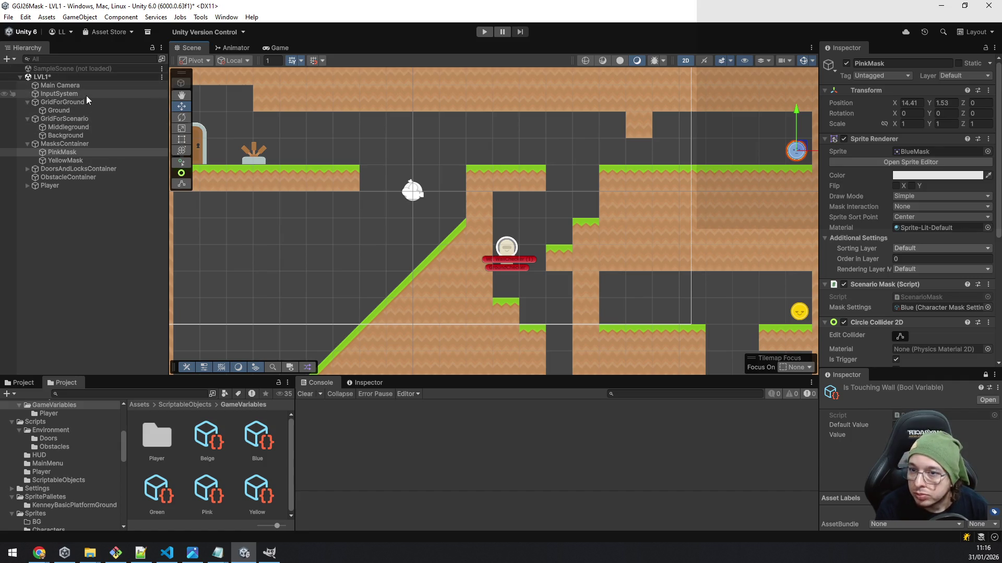
- Expand DoorsAndLocksContainer in the Hierarchy and select the ExitLever object
click(27, 170)
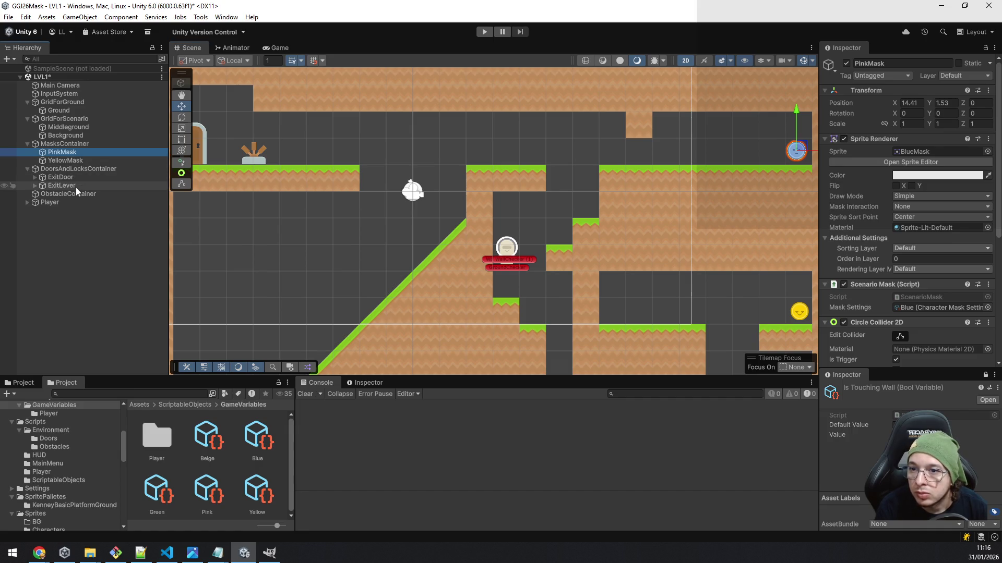
click(78, 186)
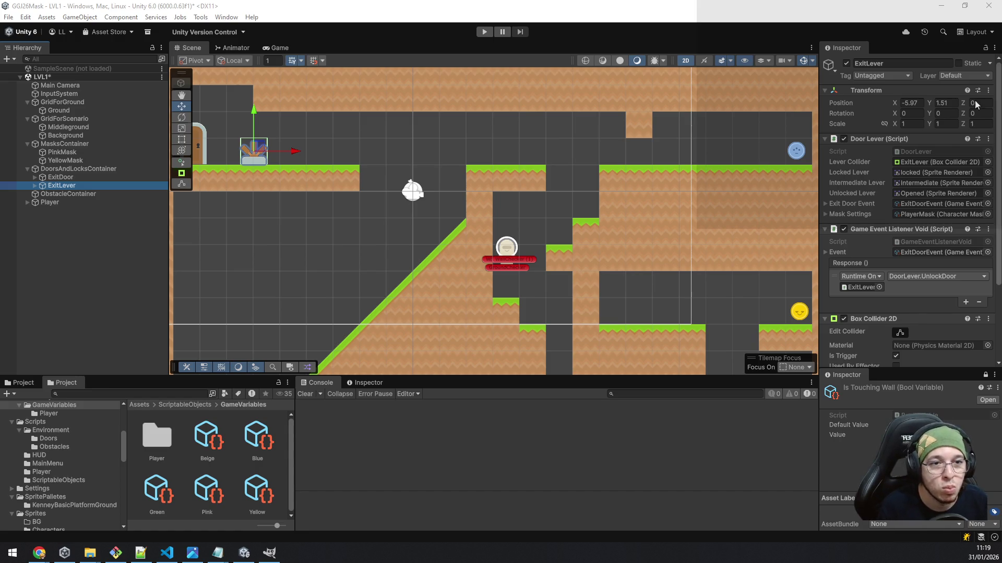
- Duplicate the DoorLever script in the Project window, keeping the copy named DoorLever1
click(916, 151)
click(242, 483)
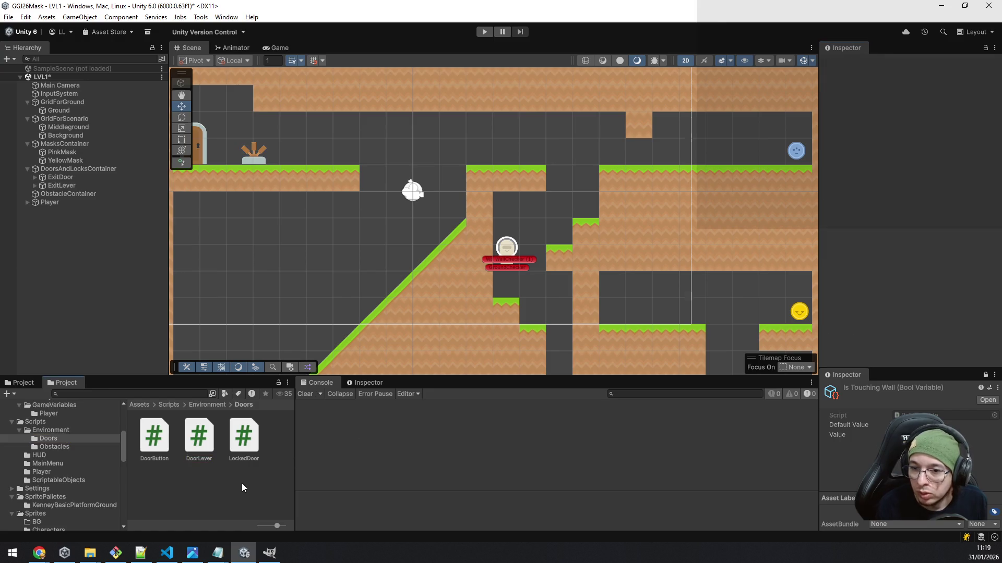
click(199, 449)
double_click(198, 447)
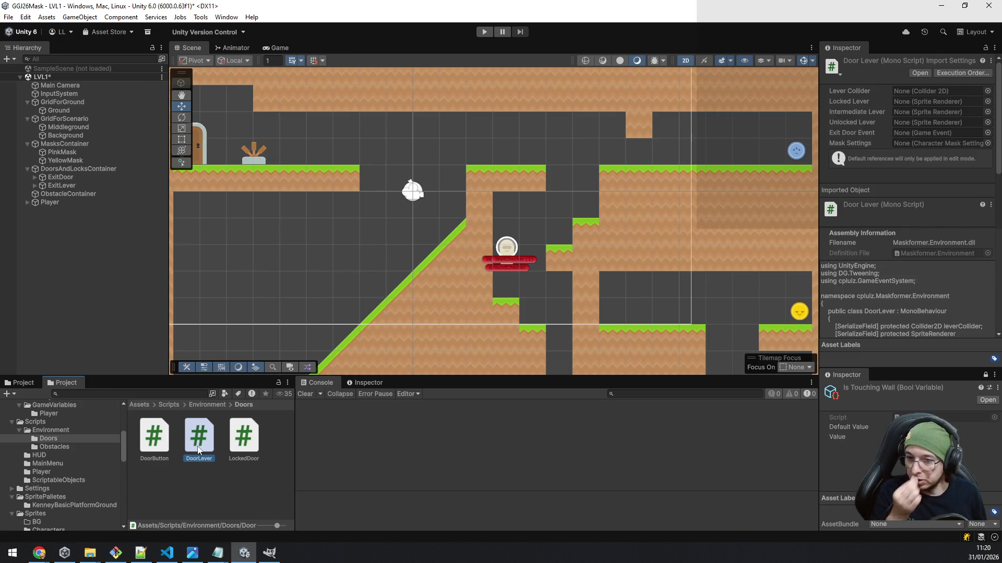
key(ctrl+d)
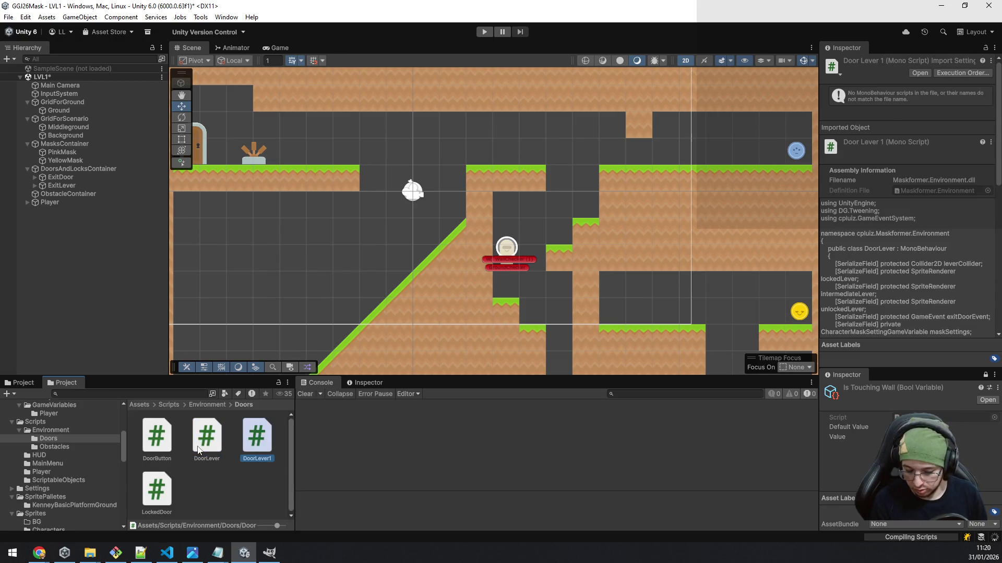
key(F2)
text(DoorLe)
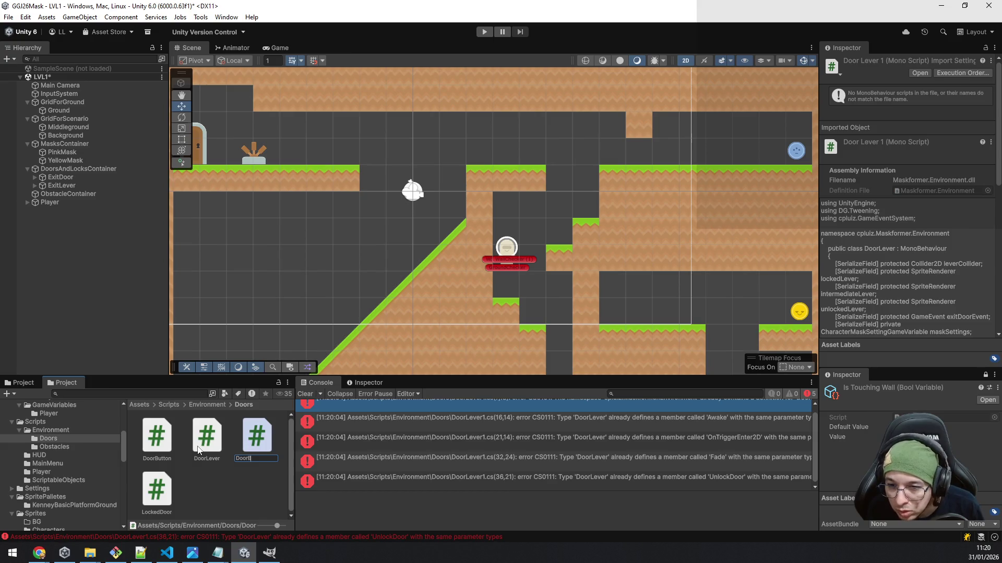
key(Return)
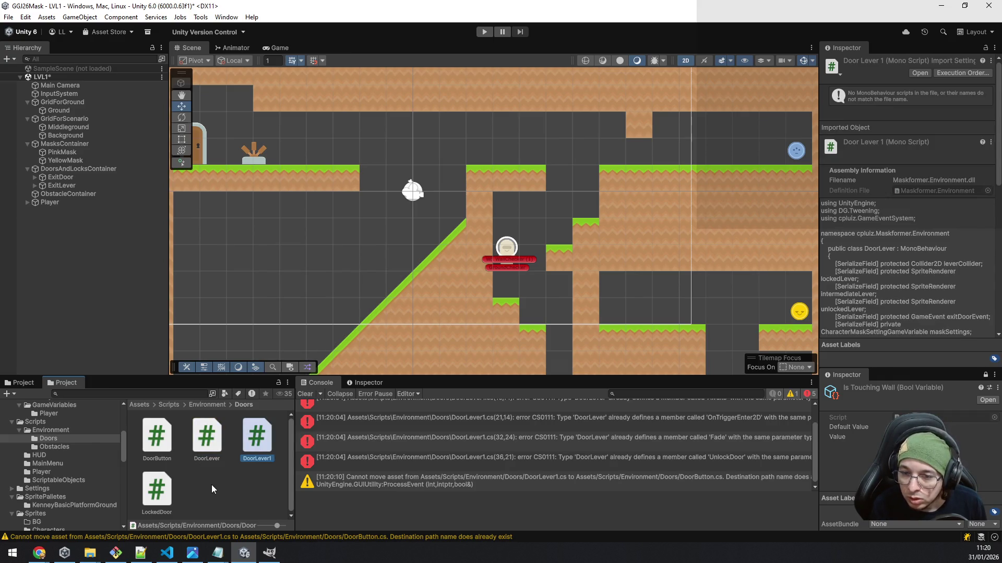
- Inspect the DoorButton and DoorLever1 scripts, leaving DoorButton's name unchanged
click(163, 446)
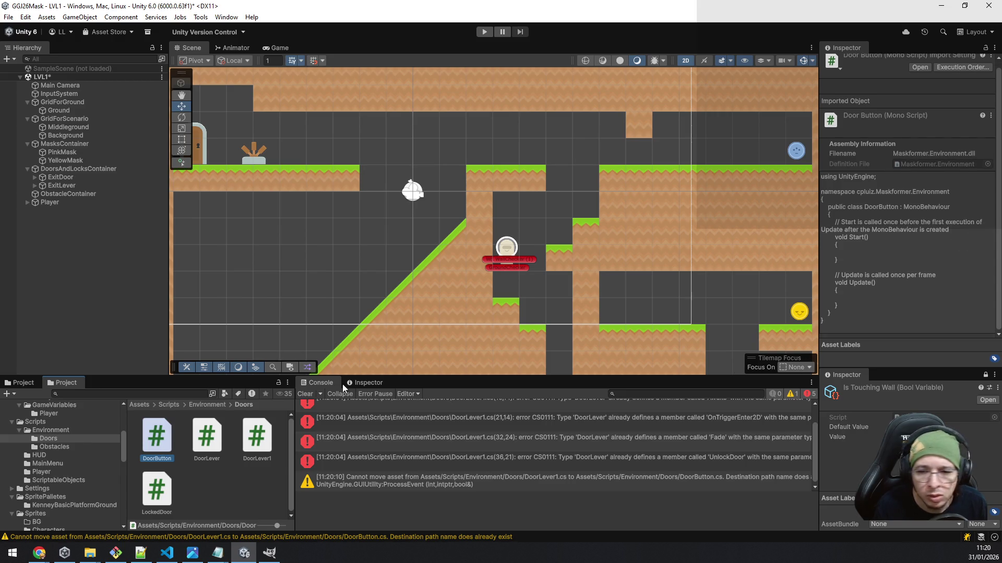
click(161, 488)
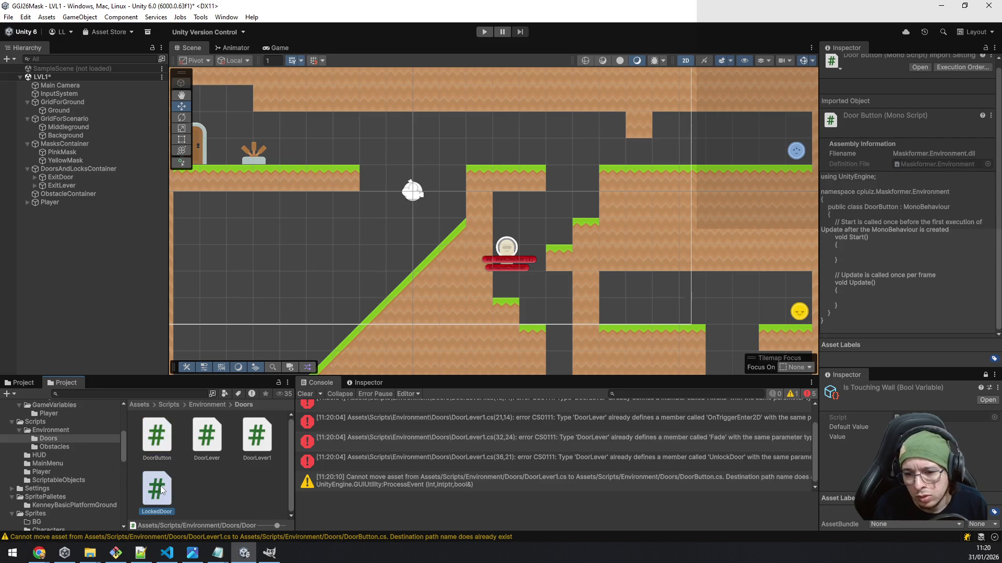
click(249, 441)
click(199, 436)
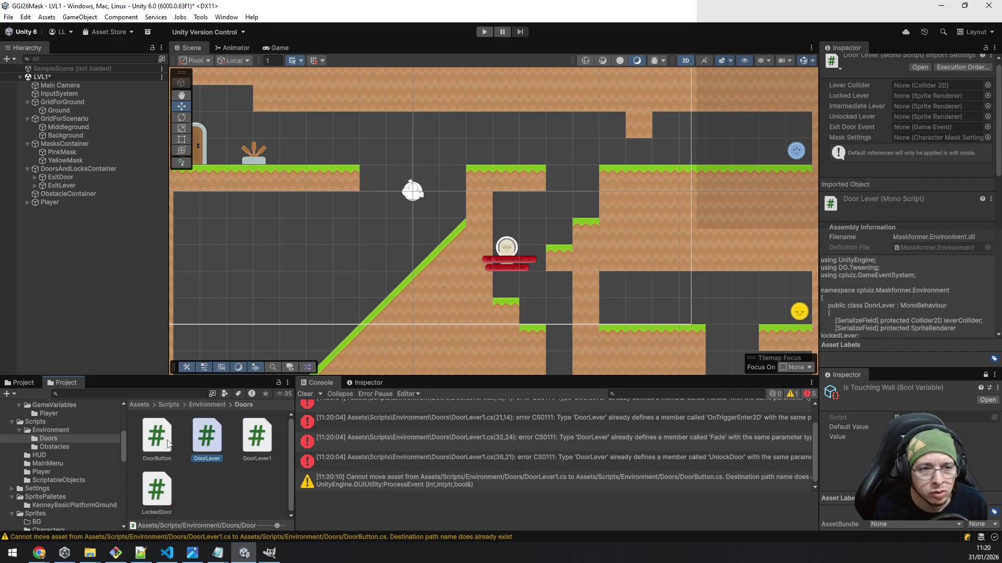
click(161, 441)
key(F2)
key(Return)
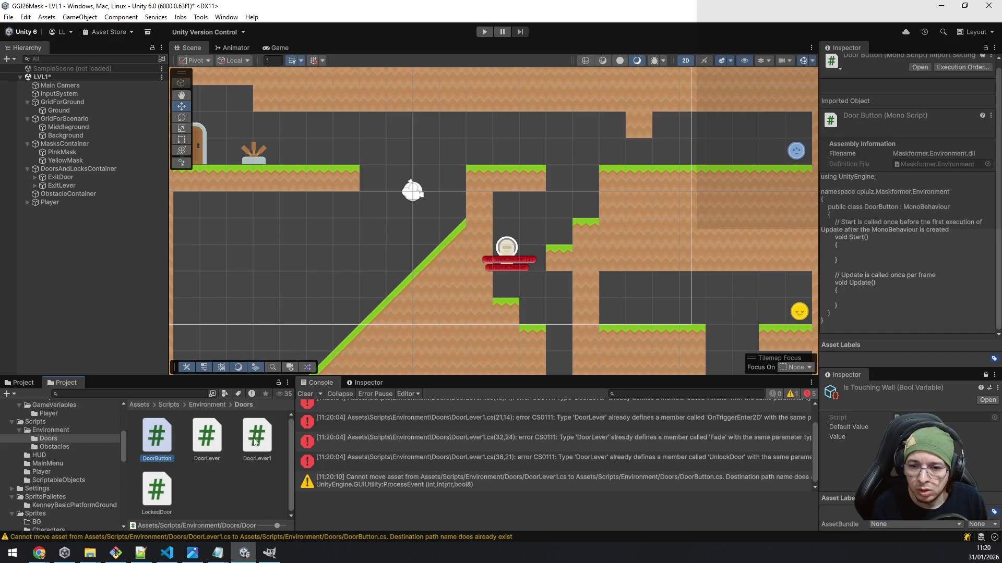
click(248, 440)
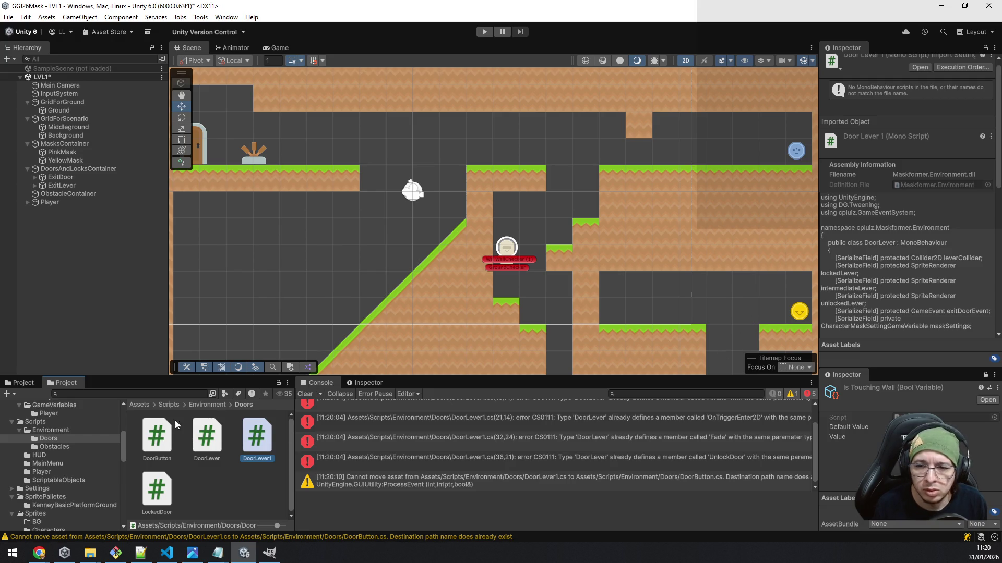
- Request deletion of the DoorButton script and drag the Twitch browser window over Unity
click(146, 434)
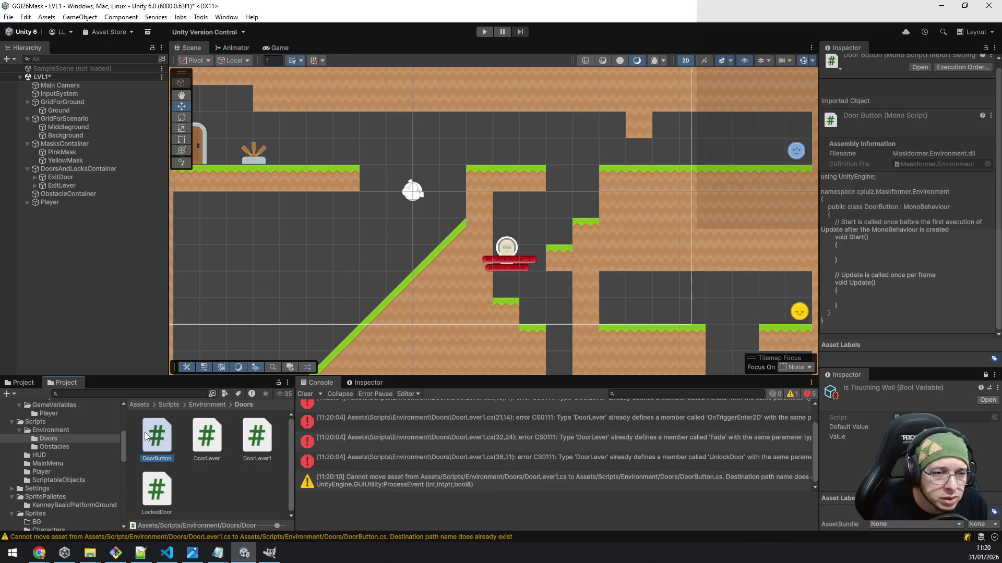
click(203, 440)
click(161, 439)
key(Delete)
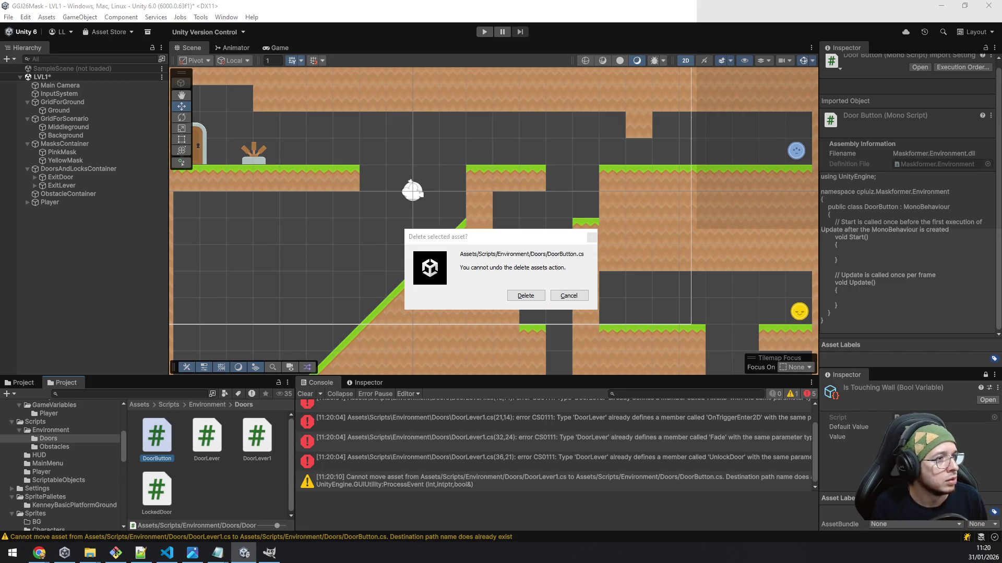
mouse_move(1001, 313)
mouse_down()
mouse_move(641, 212)
mouse_move(601, 71)
mouse_move(577, 49)
mouse_up()
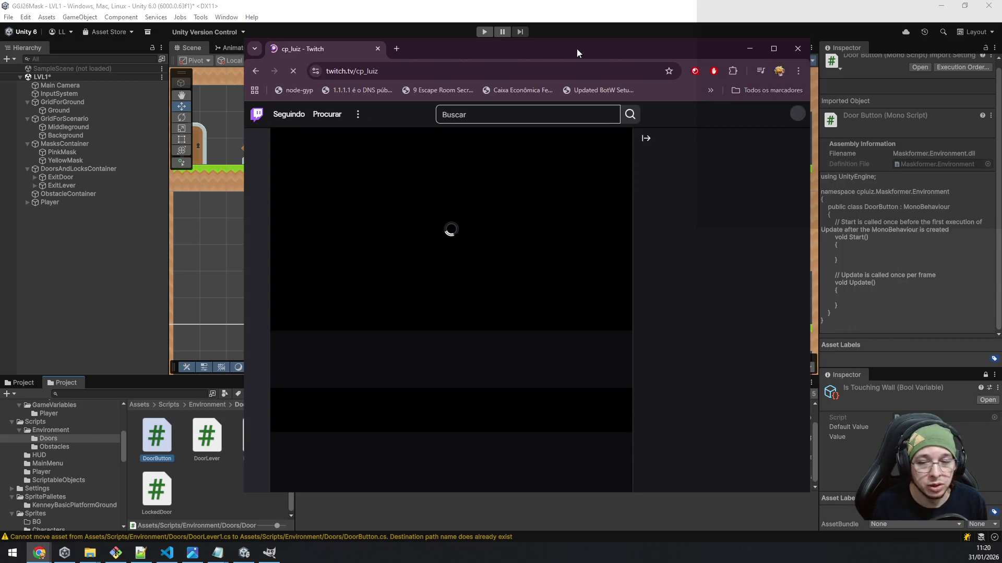
- Maximize the Twitch window and start a clip of the live stream
click(773, 48)
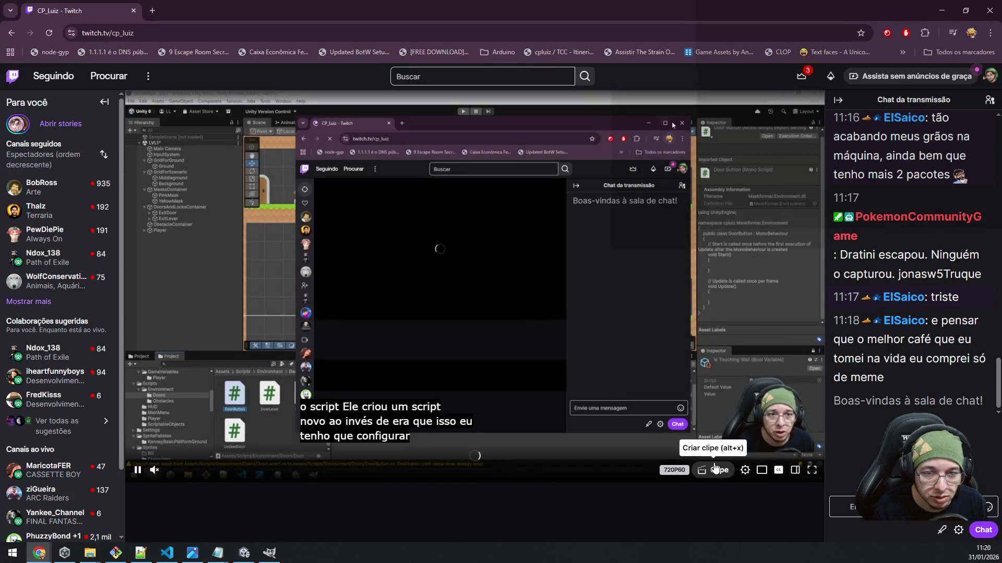
click(717, 471)
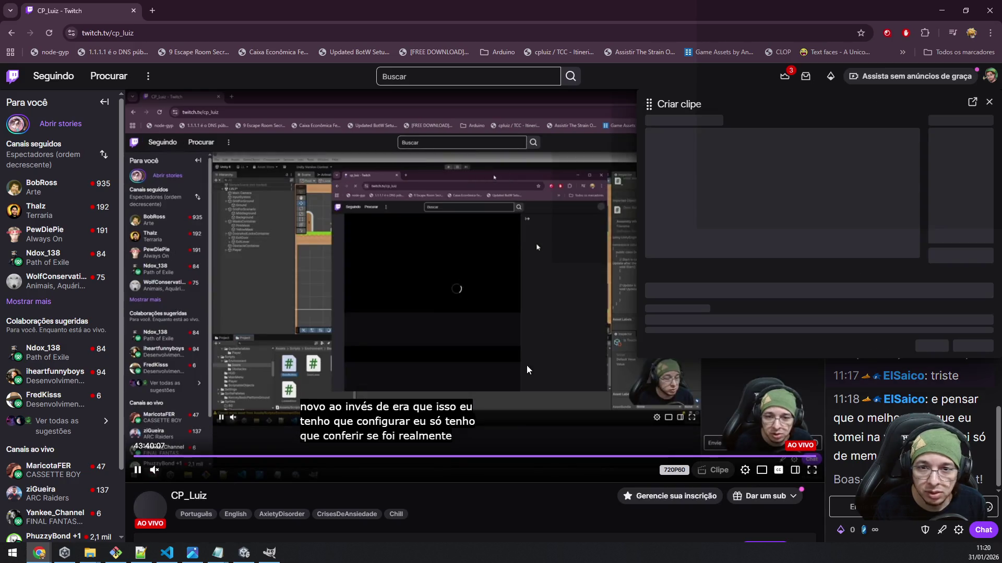